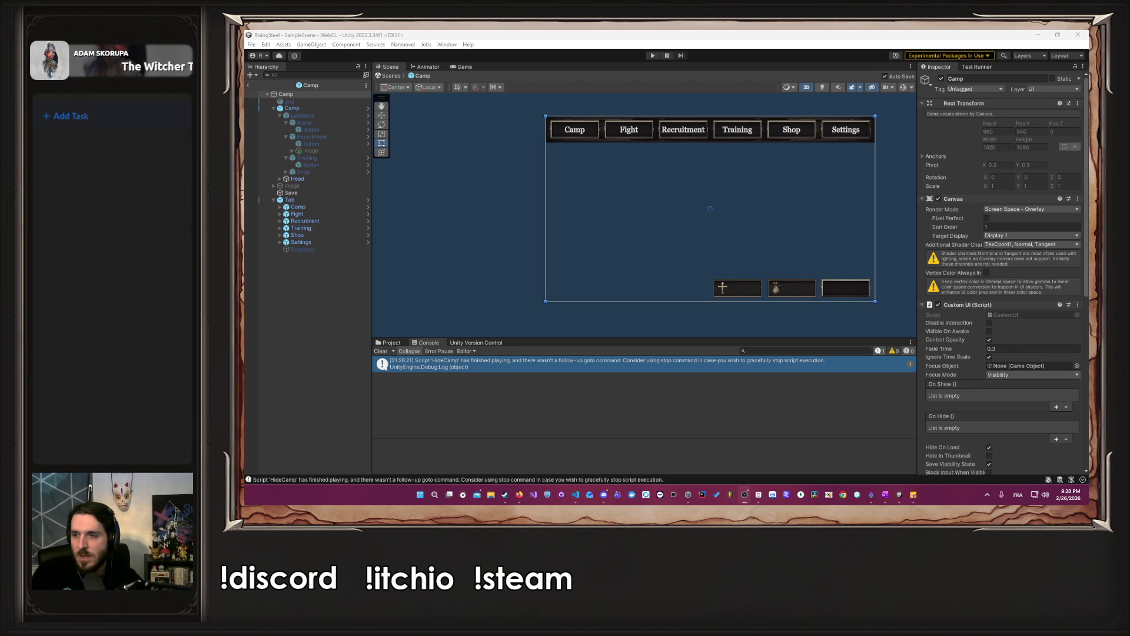
Make the VS Code PCamp.cs window full-height and slightly wider beside Unity, then refocus Unity.
{"action": "key", "text": "alt+Tab"}
{"action": "key", "text": "alt+Tab"}
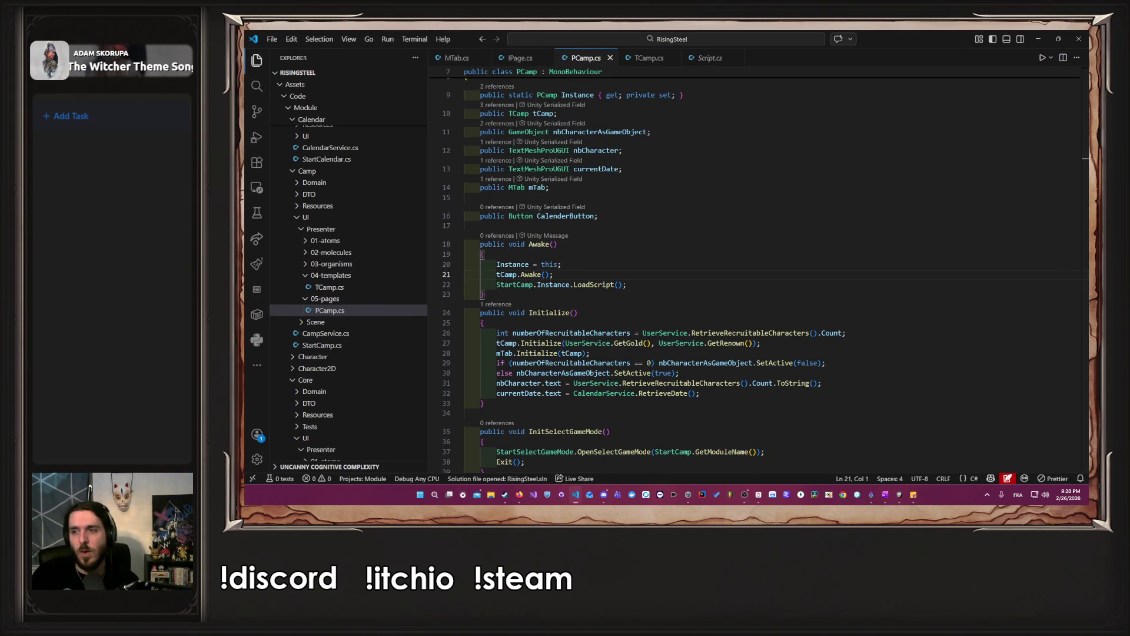
{"action": "mouse_move", "coordinate": [936, 33]}
{"action": "left_mouse_down"}
{"action": "mouse_move", "coordinate": [934, 65]}
{"action": "mouse_move", "coordinate": [919, 73]}
{"action": "left_mouse_up"}
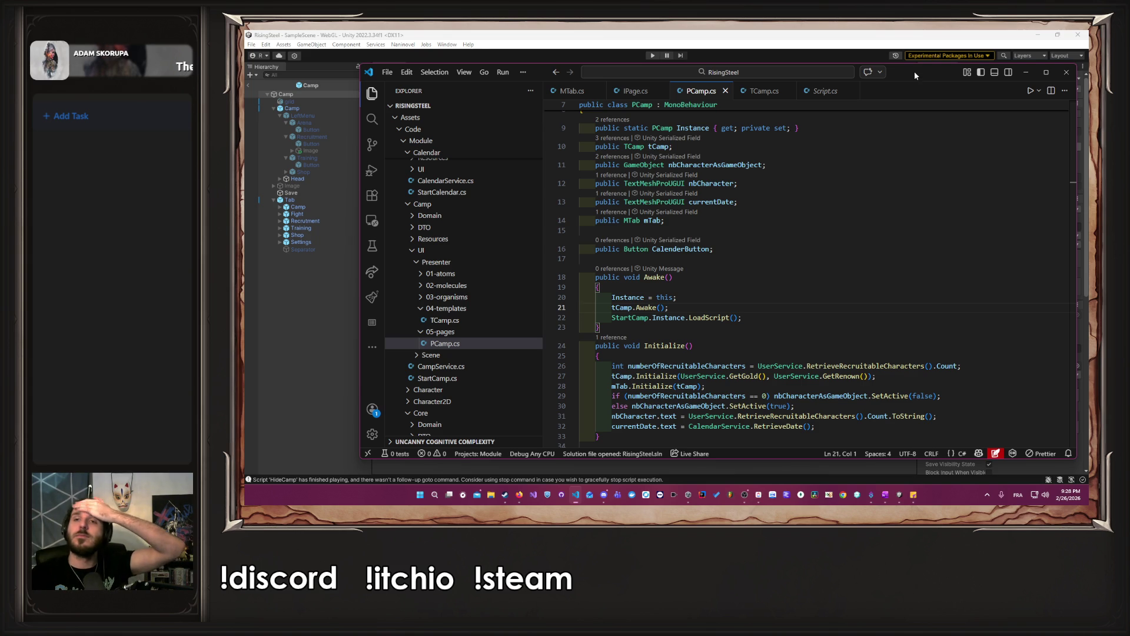
{"action": "key", "text": "super+shift+Up"}
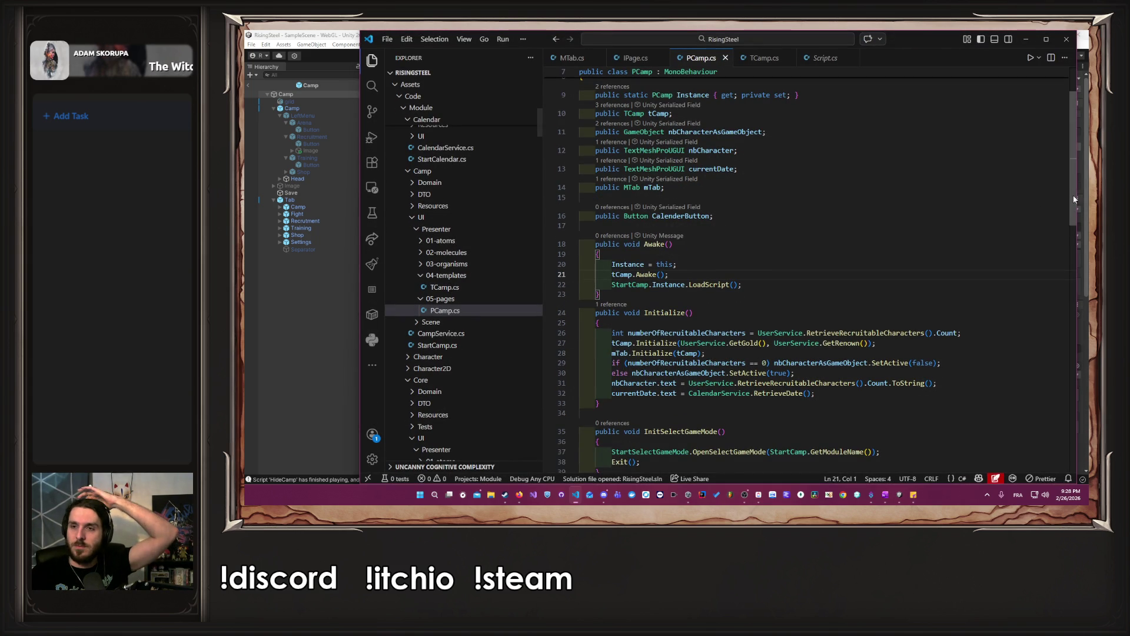
{"action": "left_click_drag", "start_coordinate": [1077, 199], "coordinate": [1087, 199]}
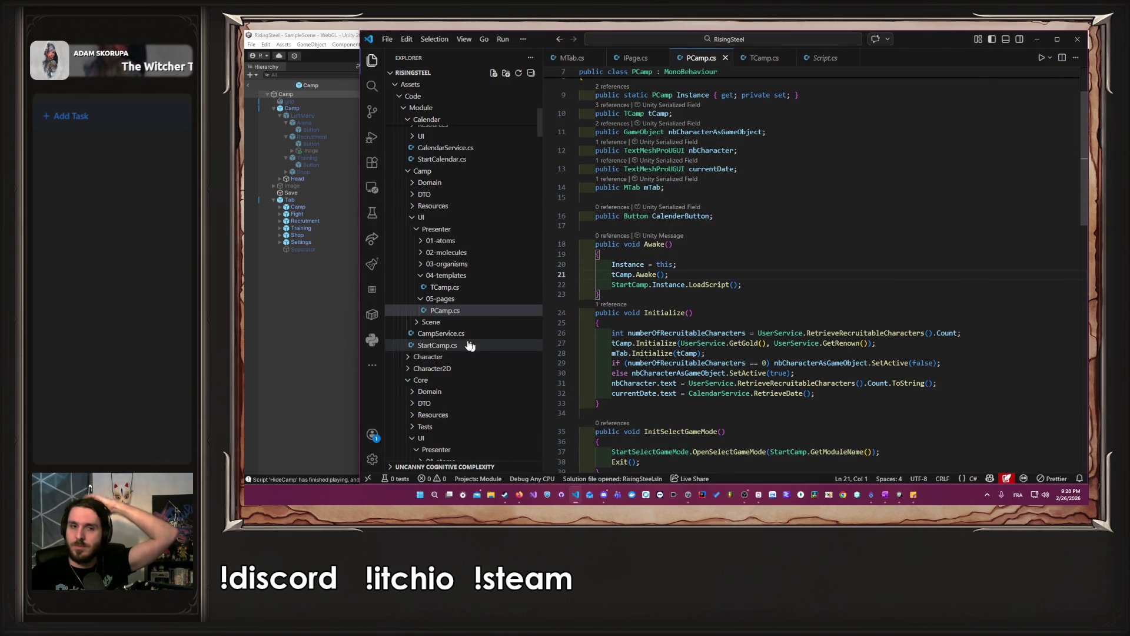
{"action": "left_click", "coordinate": [337, 297]}
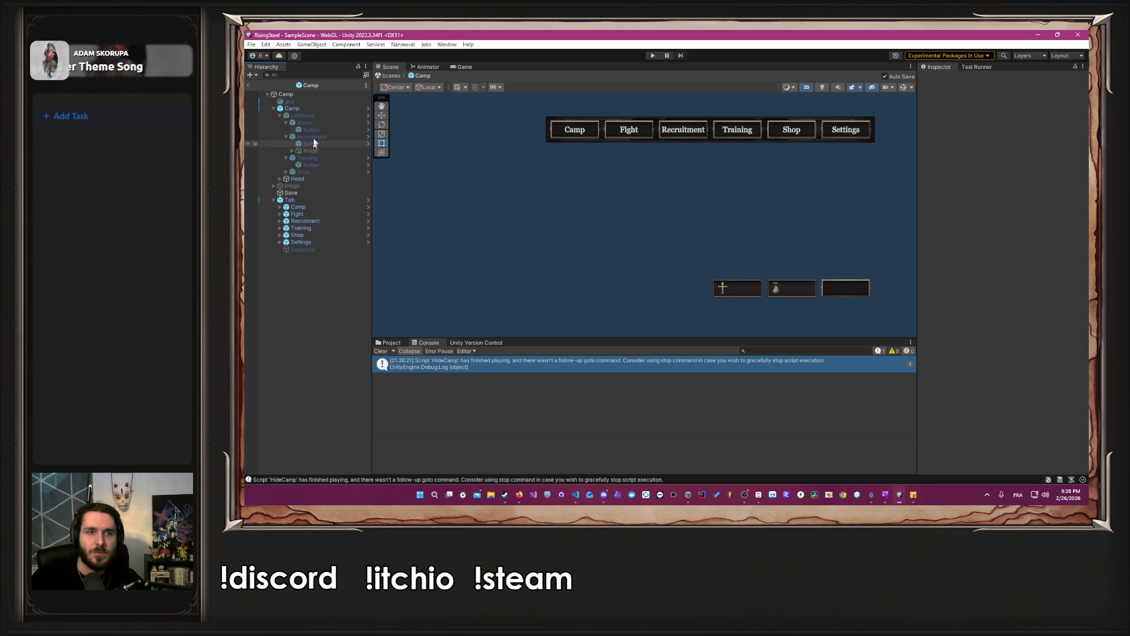
{"action": "left_click", "coordinate": [312, 171]}
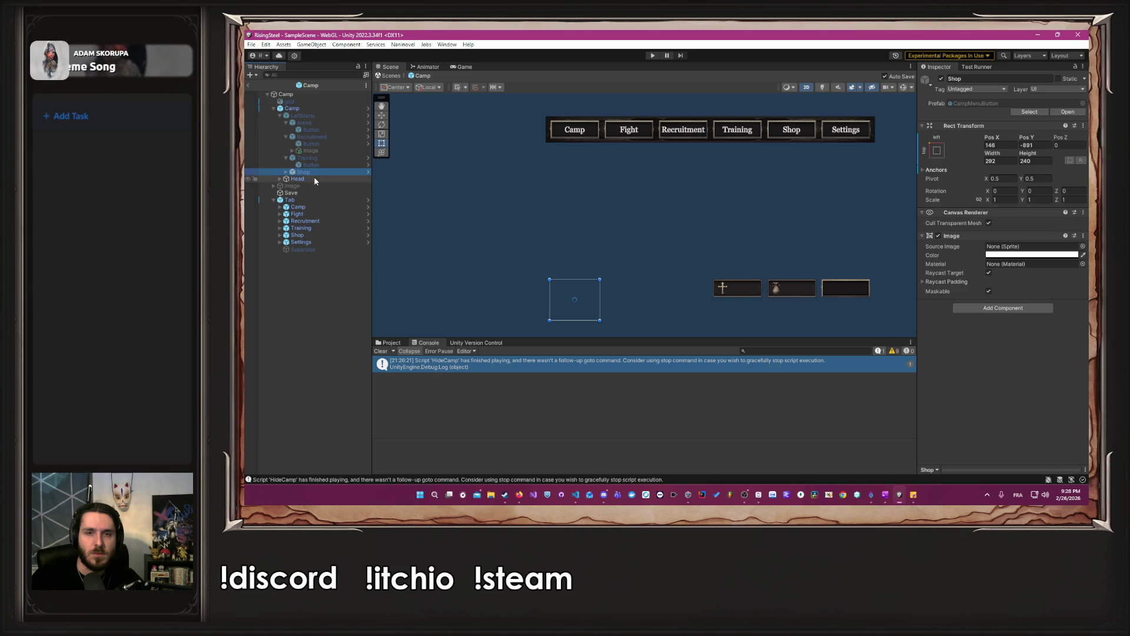
{"action": "left_click", "coordinate": [314, 179]}
{"action": "left_click", "coordinate": [303, 96]}
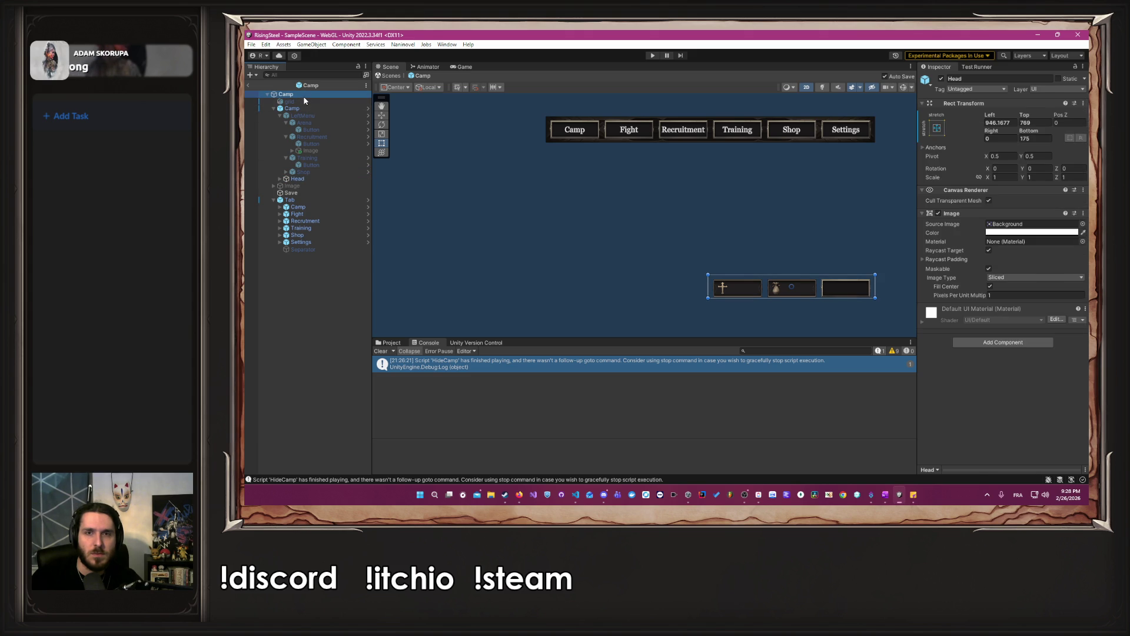
{"action": "left_click", "coordinate": [308, 108]}
{"action": "left_click", "coordinate": [306, 94]}
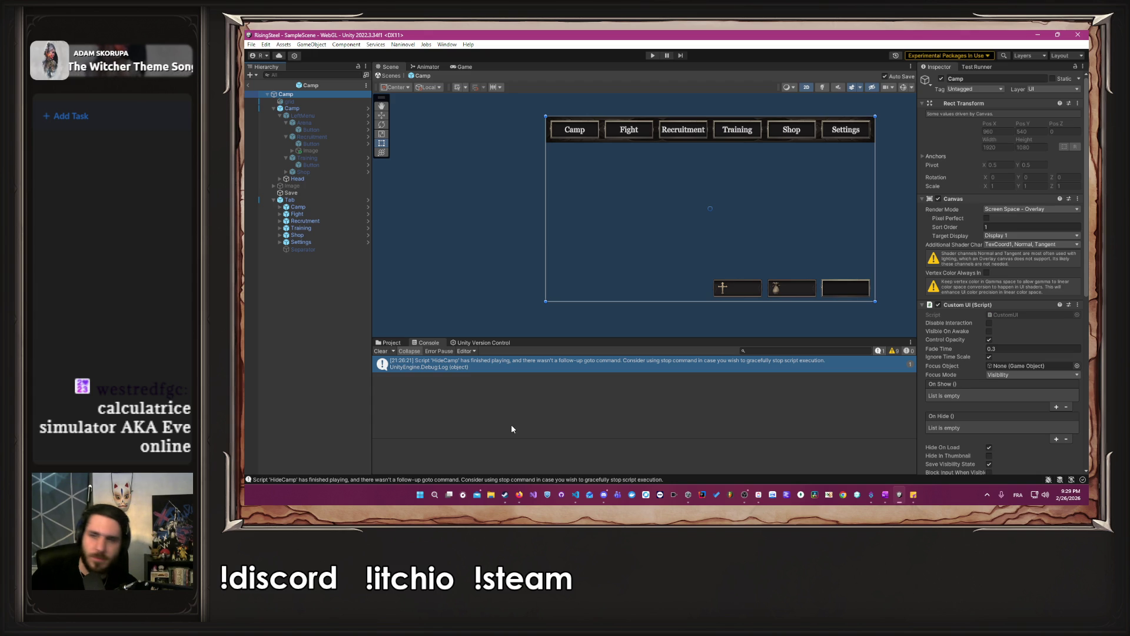
Review PCamp.cs's tab methods from Initialize down to Exit(), then view the TCamp.cs script.
{"action": "key", "text": "alt+Tab"}
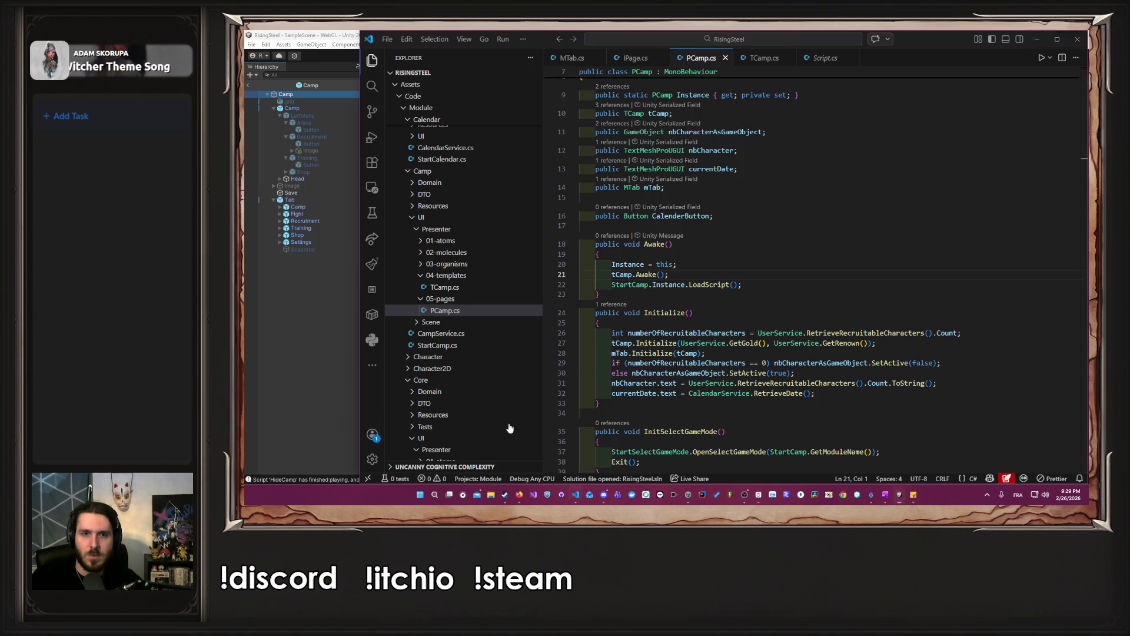
{"action": "scroll", "coordinate": [638, 390], "scroll_direction": "down", "scroll_amount": 5}
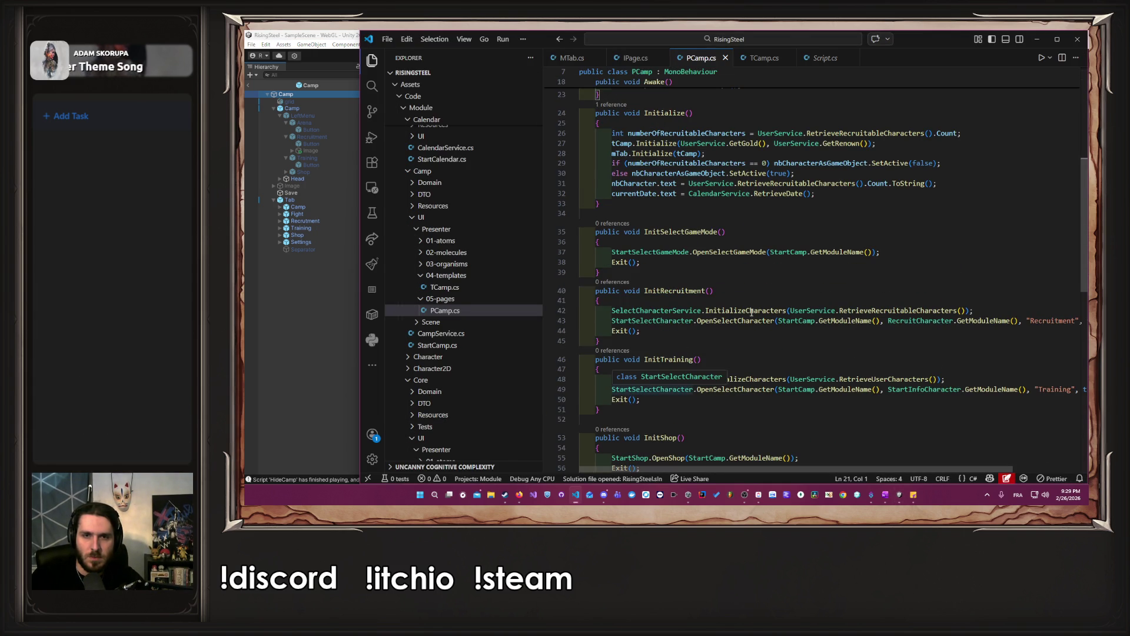
{"action": "scroll", "coordinate": [751, 312], "scroll_direction": "down", "scroll_amount": 5}
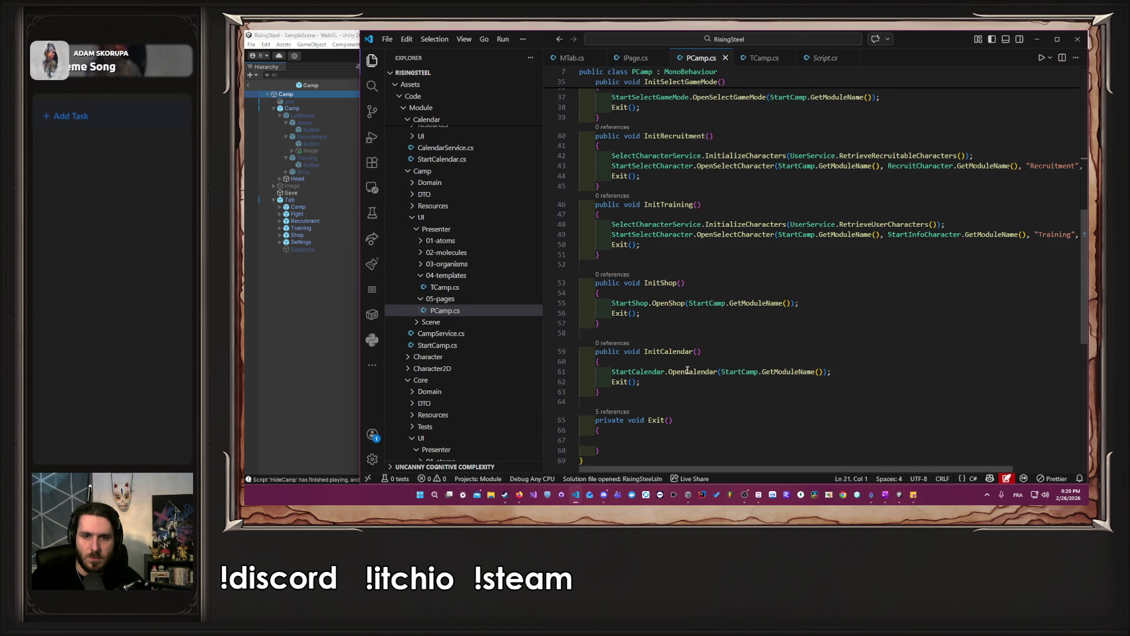
{"action": "scroll", "coordinate": [696, 364], "scroll_direction": "up", "scroll_amount": 2}
{"action": "scroll", "coordinate": [730, 154], "scroll_direction": "down", "scroll_amount": 6}
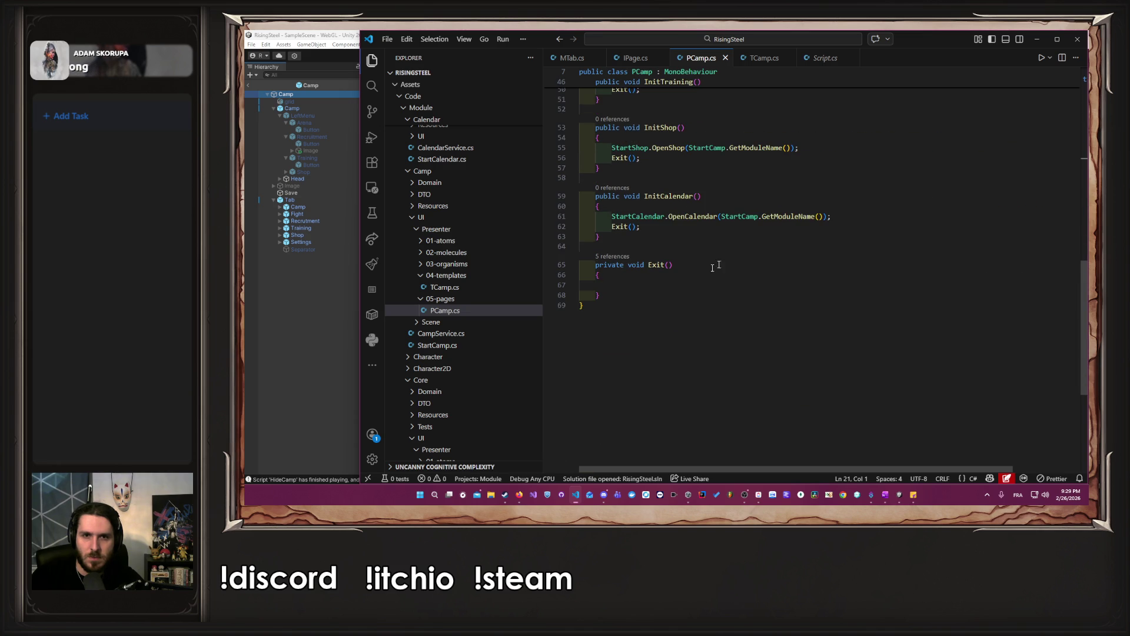
{"action": "scroll", "coordinate": [707, 206], "scroll_direction": "down", "scroll_amount": 2}
{"action": "scroll", "coordinate": [733, 240], "scroll_direction": "up", "scroll_amount": 3}
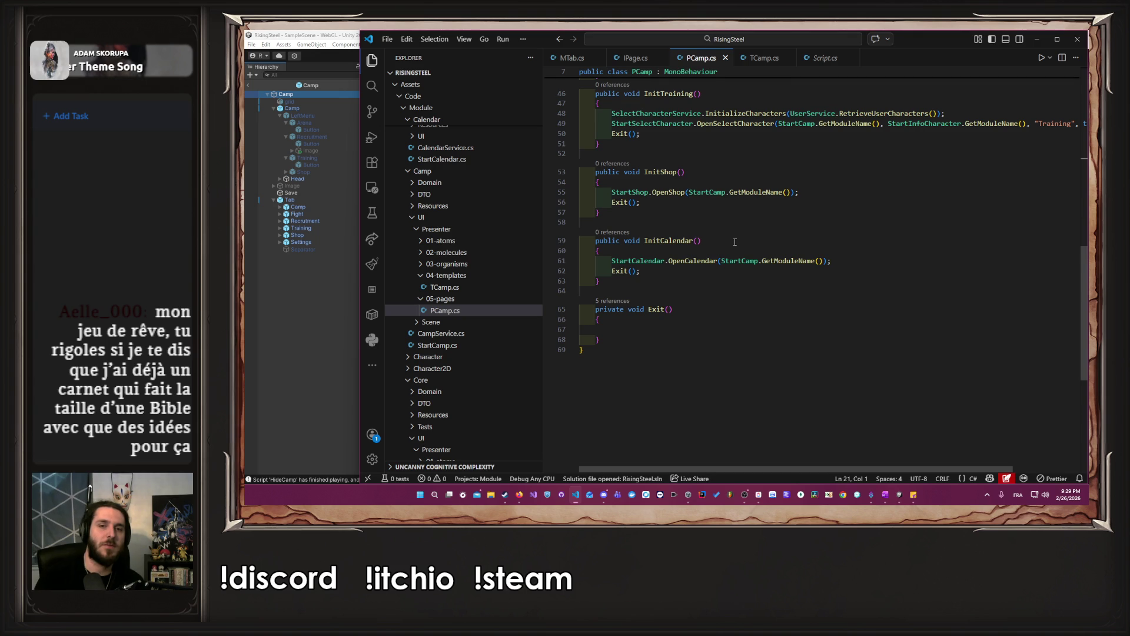
{"action": "left_click", "coordinate": [760, 59]}
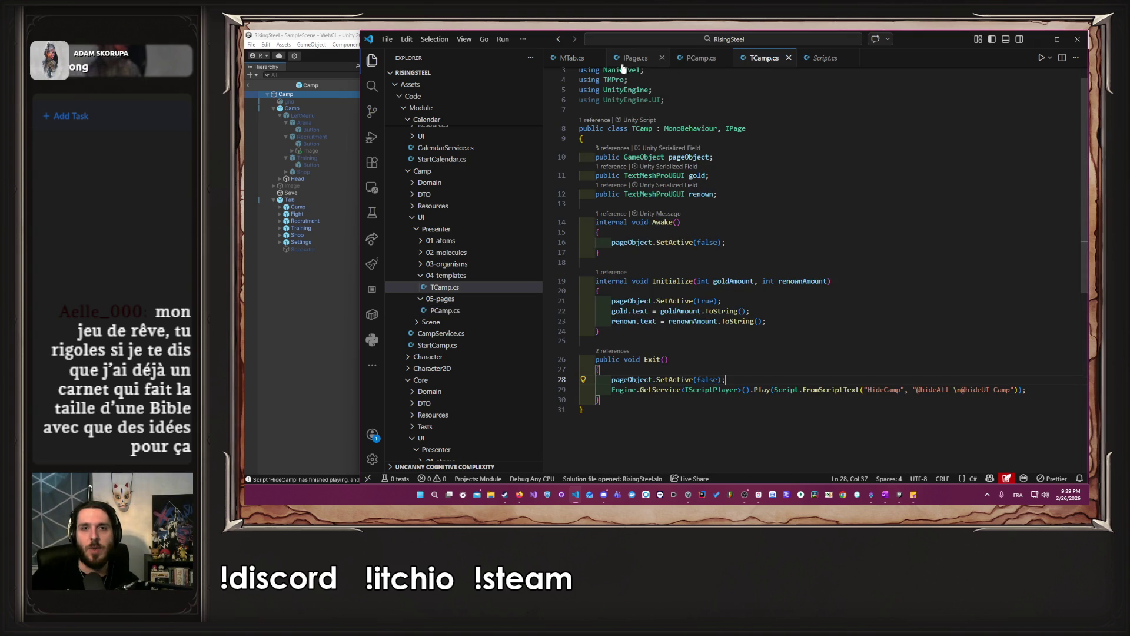
In MTab.cs, move Exit() to the top of InitSelectGameMode, InitRecruitment and InitTraining.
{"action": "left_click", "coordinate": [572, 61]}
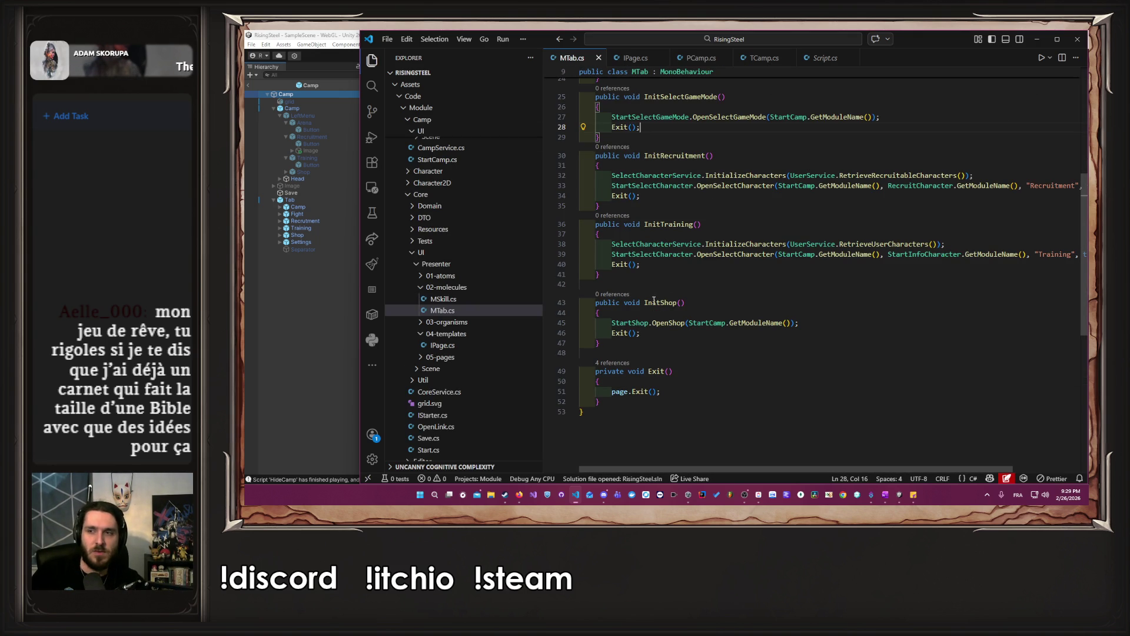
{"action": "scroll", "coordinate": [653, 298], "scroll_direction": "up", "scroll_amount": 5}
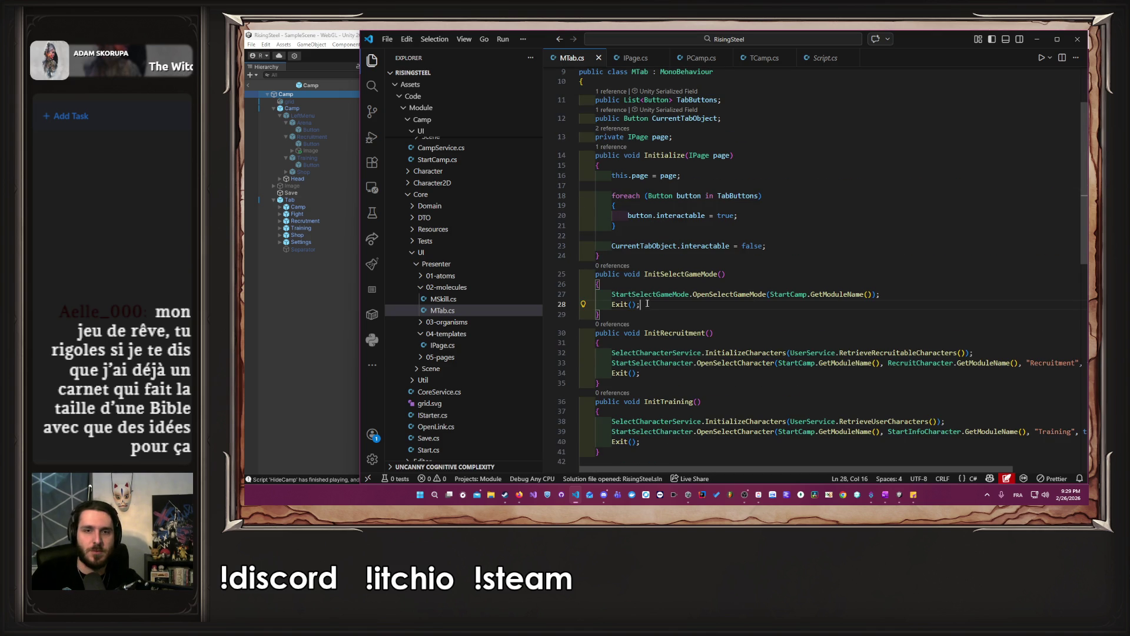
{"action": "key", "text": "alt+Up"}
{"action": "key", "text": "Down"}
{"action": "key", "text": "Down"}
{"action": "key", "text": "Down"}
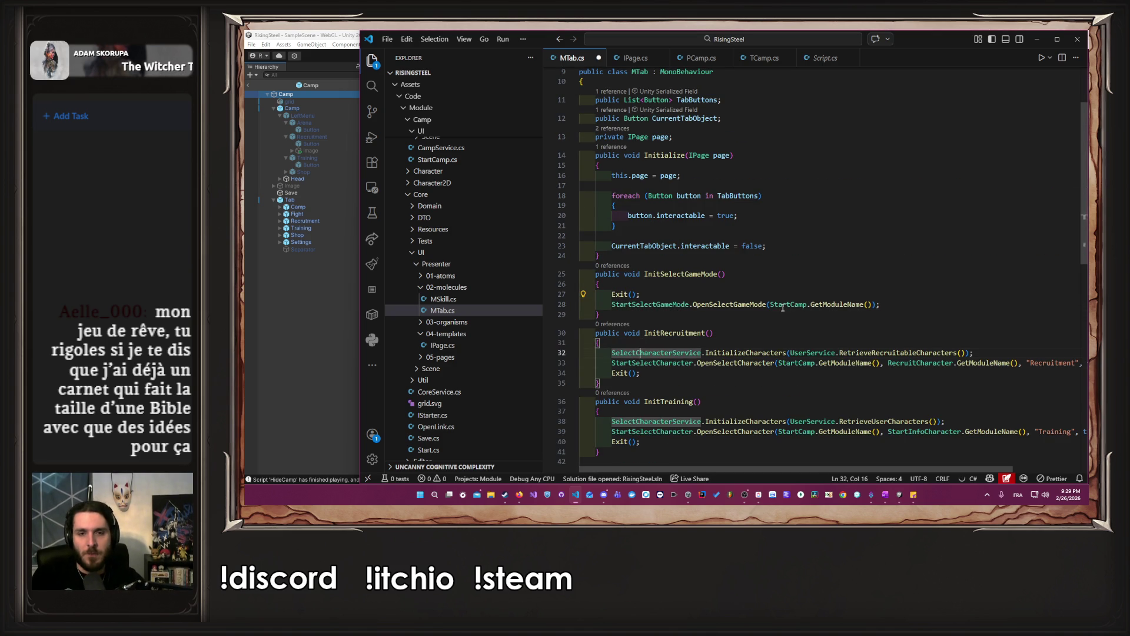
{"action": "key", "text": "alt+Up"}
{"action": "key", "text": "alt+Up"}
{"action": "key", "text": "Down"}
{"action": "key", "text": "Down"}
{"action": "key", "text": "Down"}
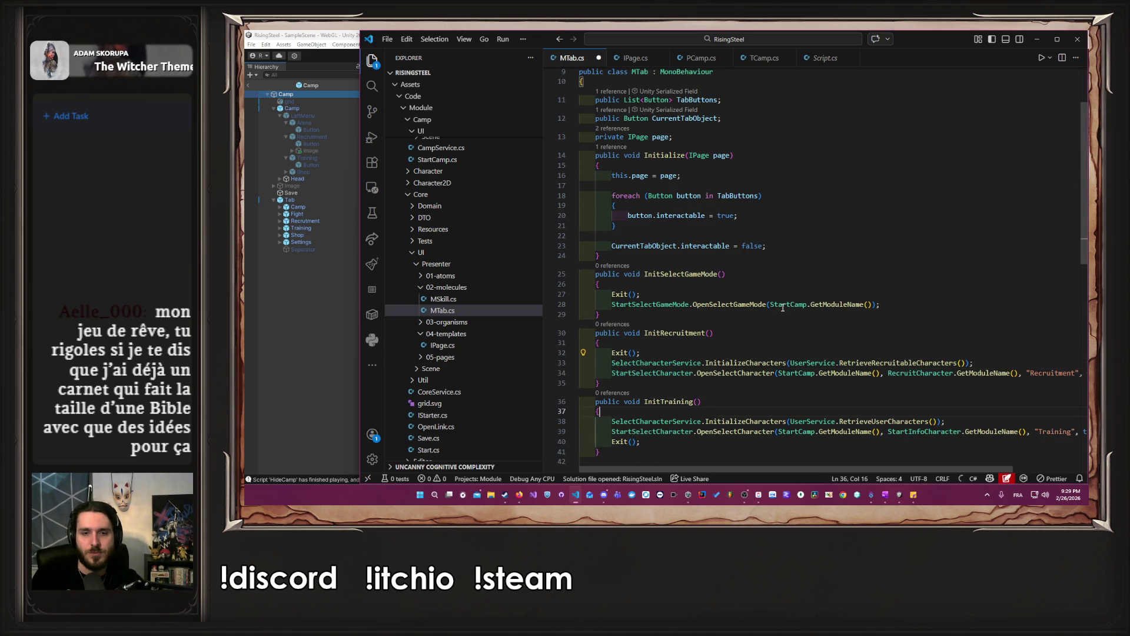
{"action": "key", "text": "Down"}
{"action": "key", "text": "alt+Up"}
{"action": "key", "text": "alt+Up"}
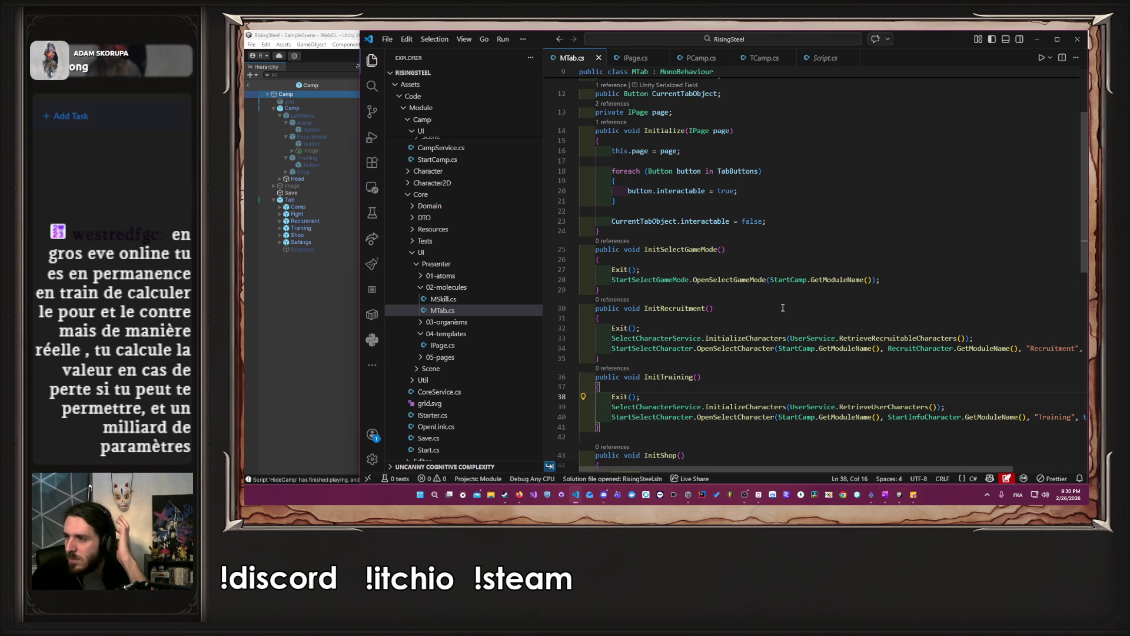
Make InitShop call Exit() once before StartShop.OpenShop, then return to Unity to recompile.
{"action": "key", "text": "Tab"}
{"action": "key", "text": "Tab"}
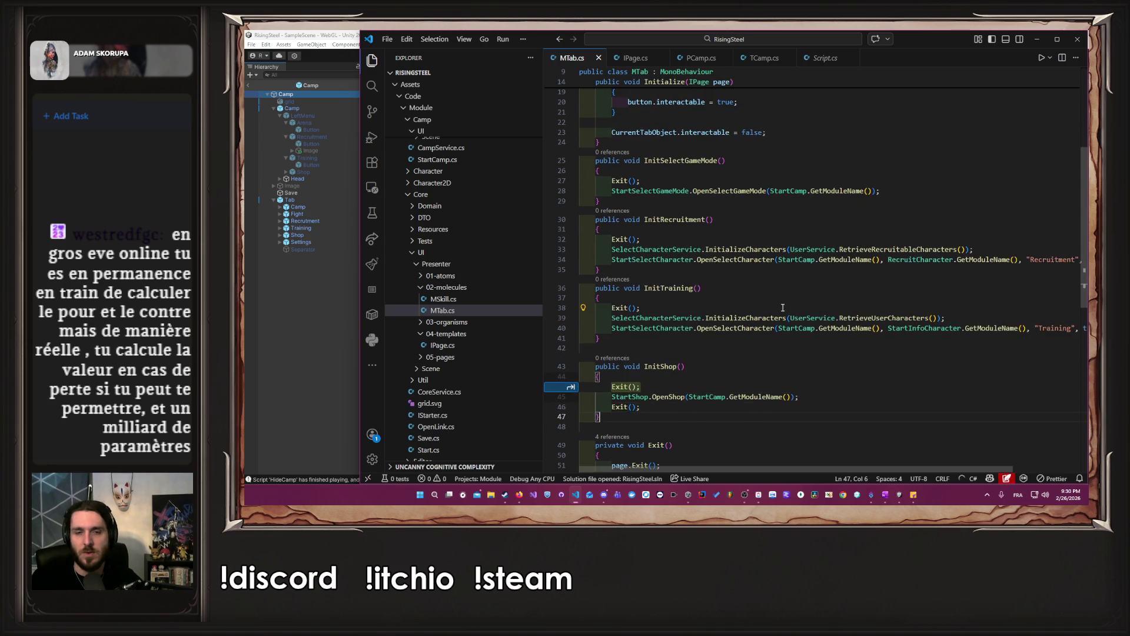
{"action": "key", "text": "Up"}
{"action": "key", "text": "Tab"}
{"action": "key", "text": "Down"}
{"action": "key", "text": "Down"}
{"action": "key", "text": "Down"}
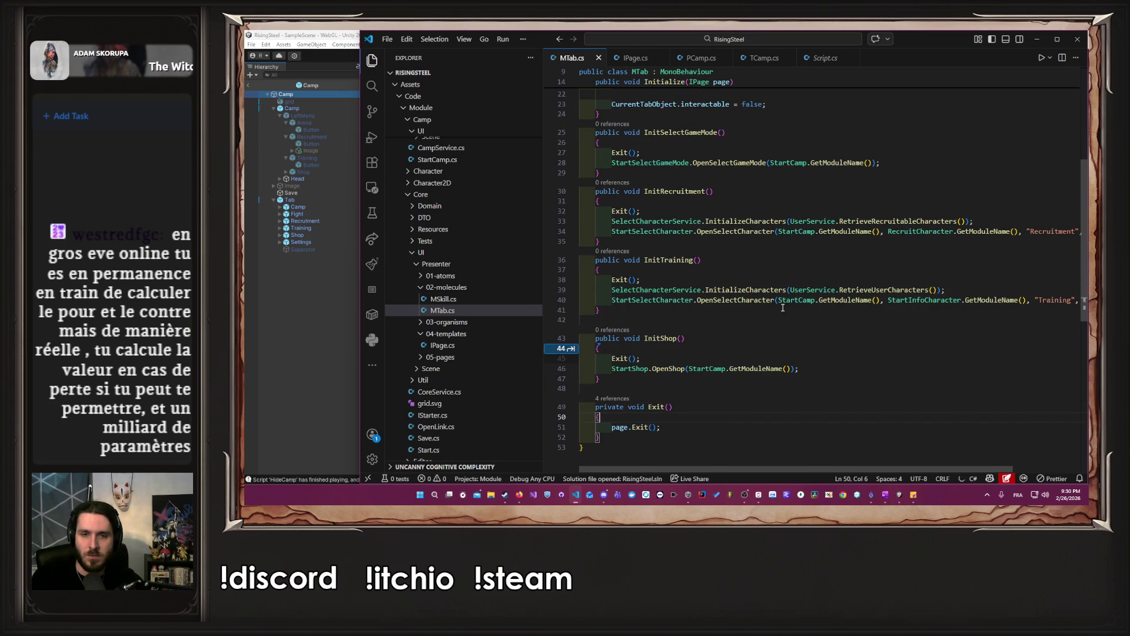
{"action": "left_click", "coordinate": [278, 331]}
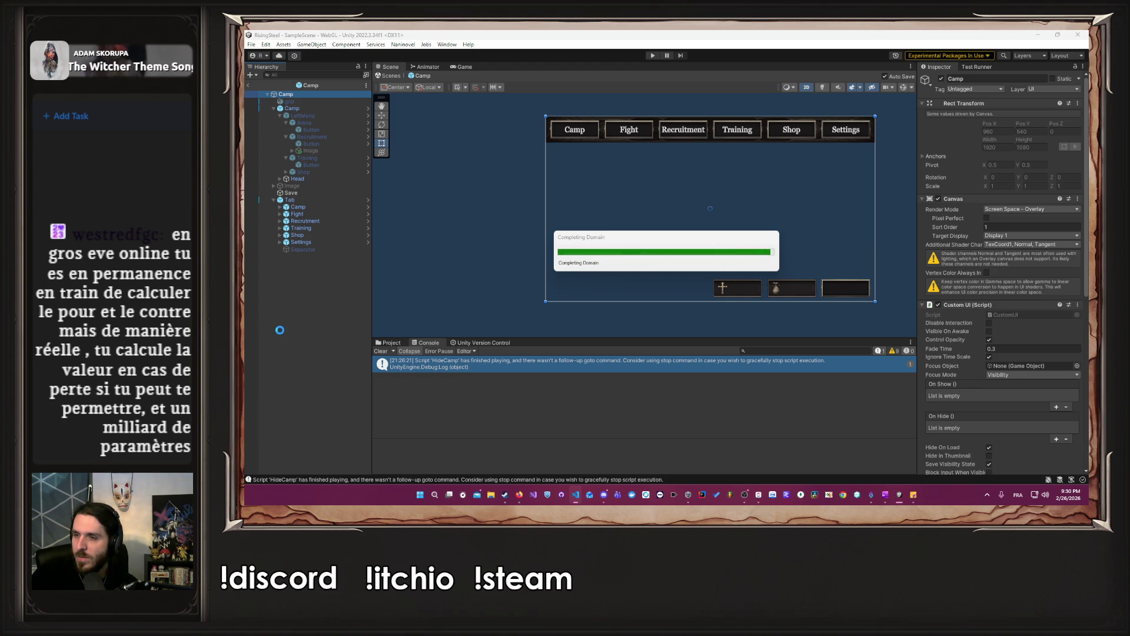
Enter Play mode, start a new game and confirm the player's name.
{"action": "left_click", "coordinate": [499, 320]}
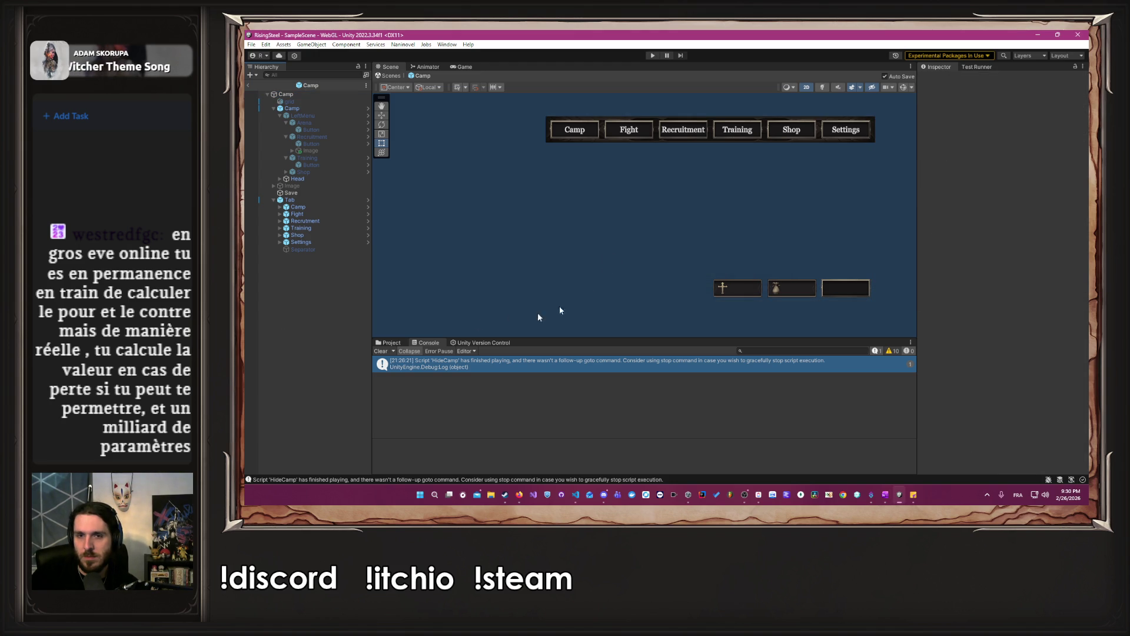
{"action": "left_click", "coordinate": [655, 56]}
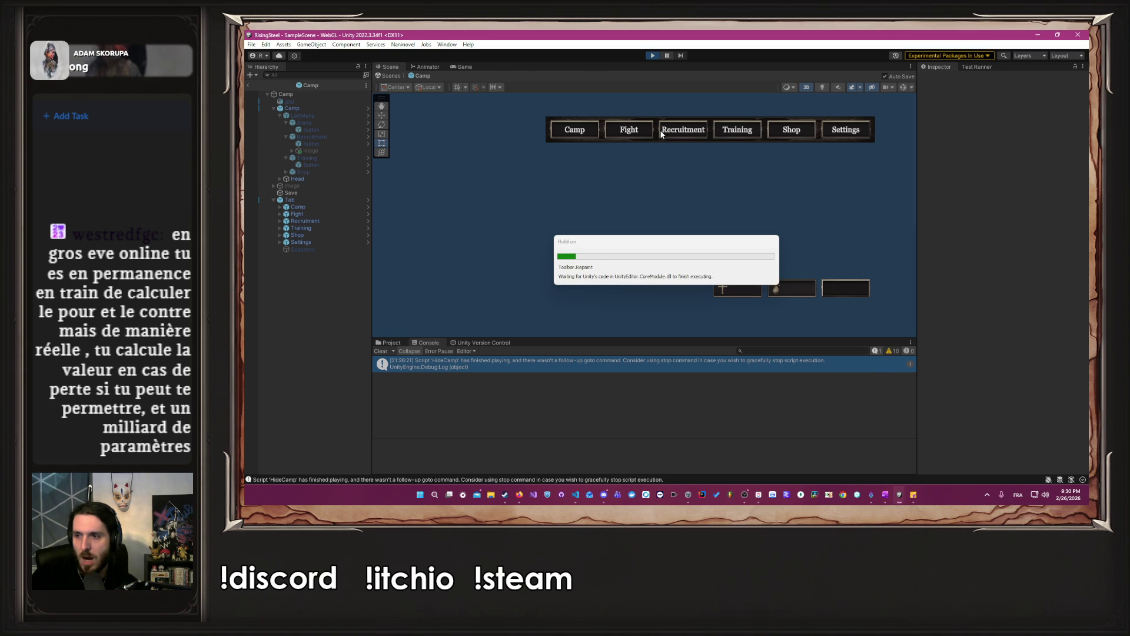
{"action": "left_click", "coordinate": [628, 167]}
{"action": "type", "text": "Albert"}
{"action": "key", "text": "Return"}
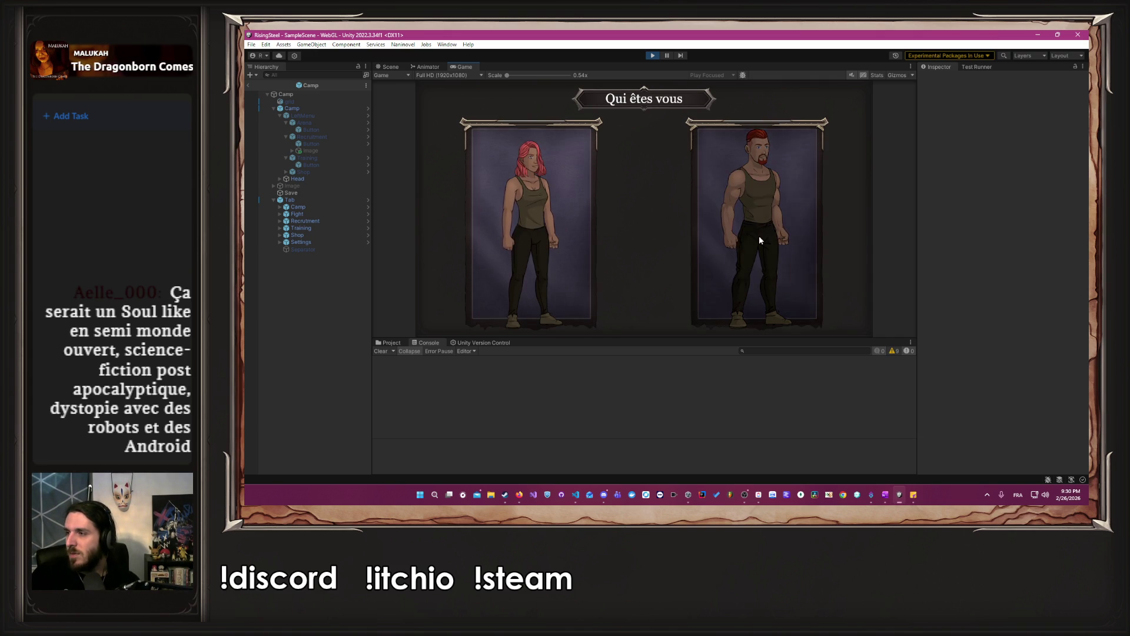
Choose the male character, skip the tutorial and show the Fight tab's Arena, Magical duel and Mission cards.
{"action": "left_click", "coordinate": [715, 240]}
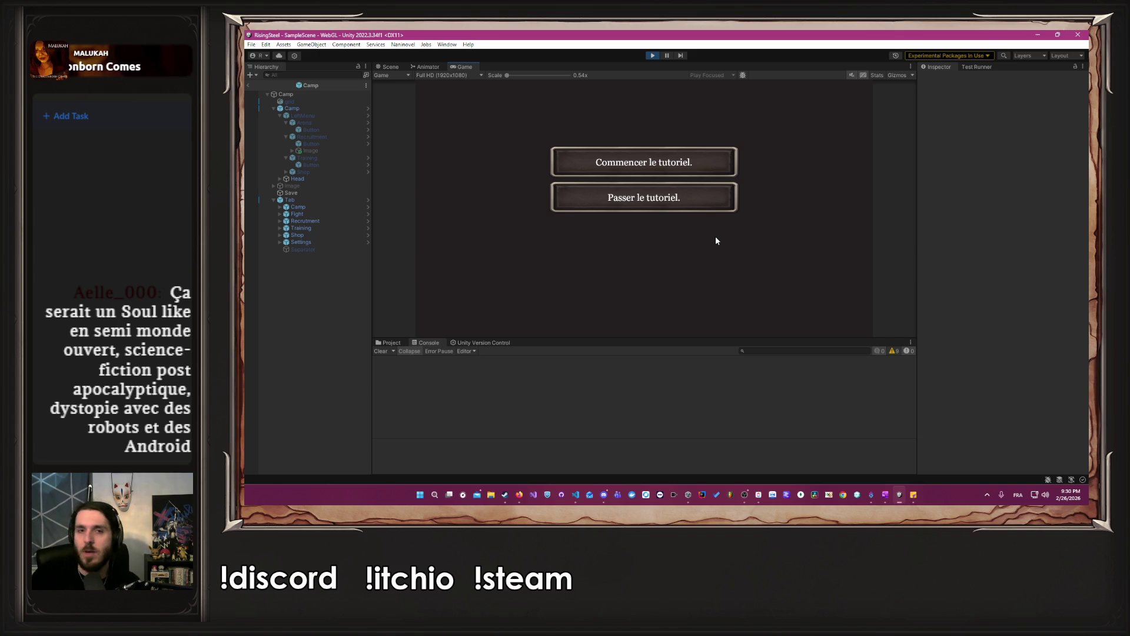
{"action": "left_click", "coordinate": [717, 206]}
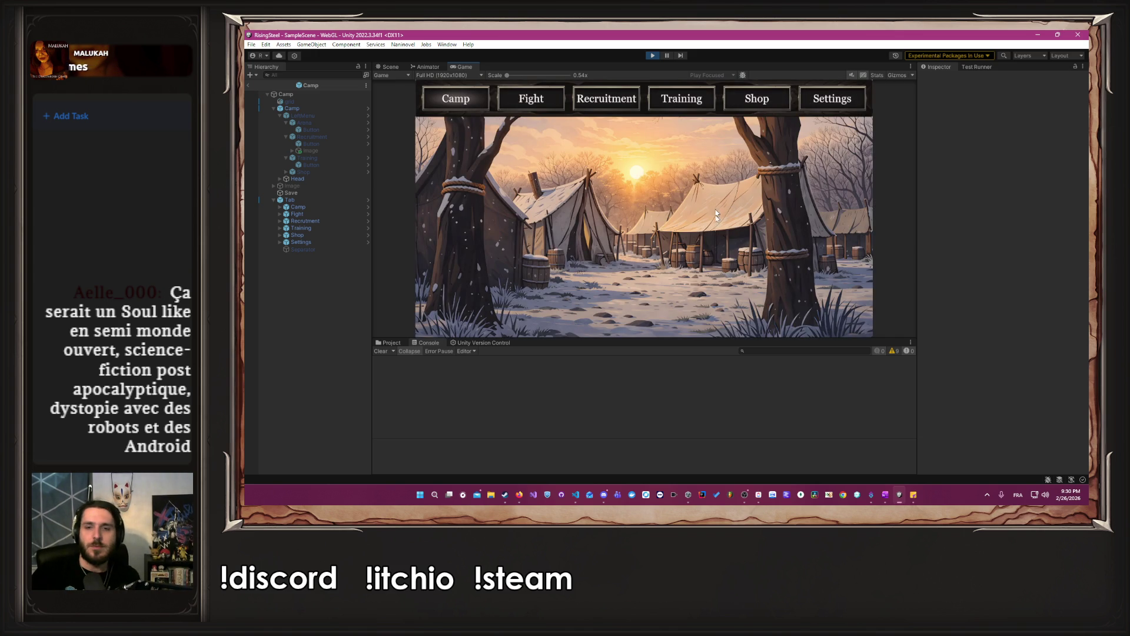
{"action": "mouse_move", "coordinate": [751, 339]}
{"action": "left_mouse_down"}
{"action": "mouse_move", "coordinate": [747, 394]}
{"action": "mouse_move", "coordinate": [736, 301]}
{"action": "mouse_move", "coordinate": [742, 347]}
{"action": "left_mouse_up"}
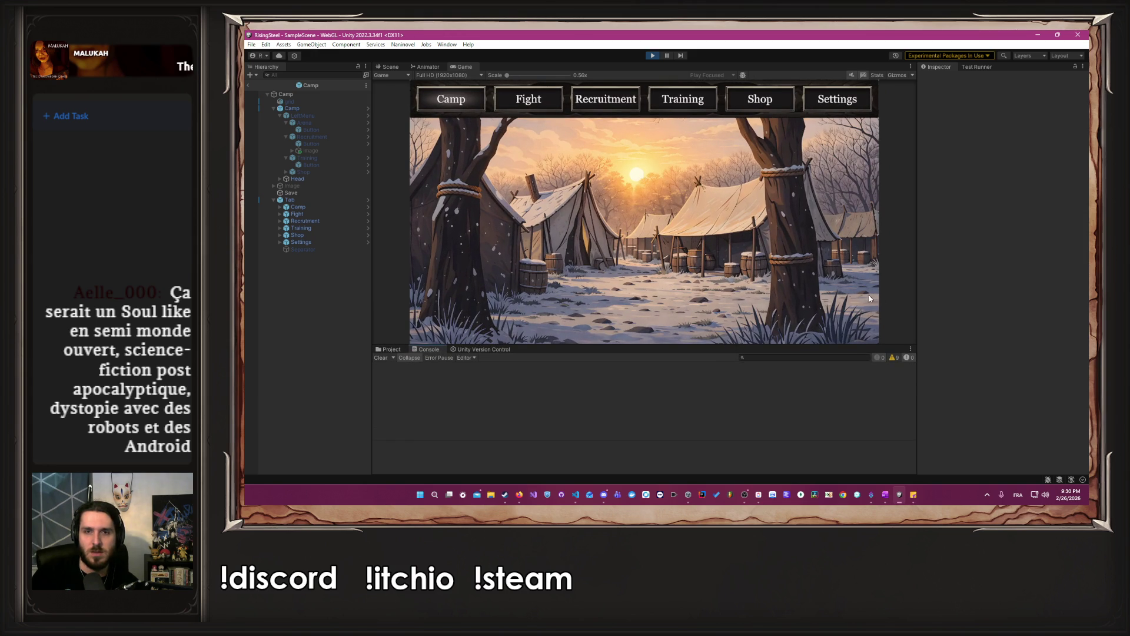
{"action": "left_click", "coordinate": [537, 100]}
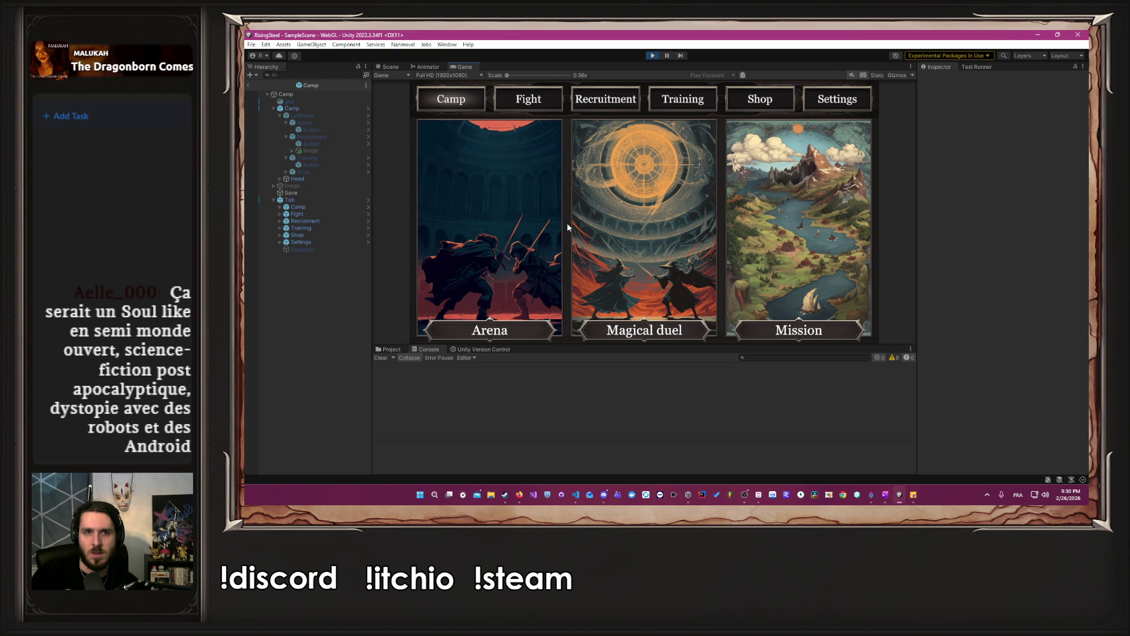
{"action": "left_click", "coordinate": [328, 200]}
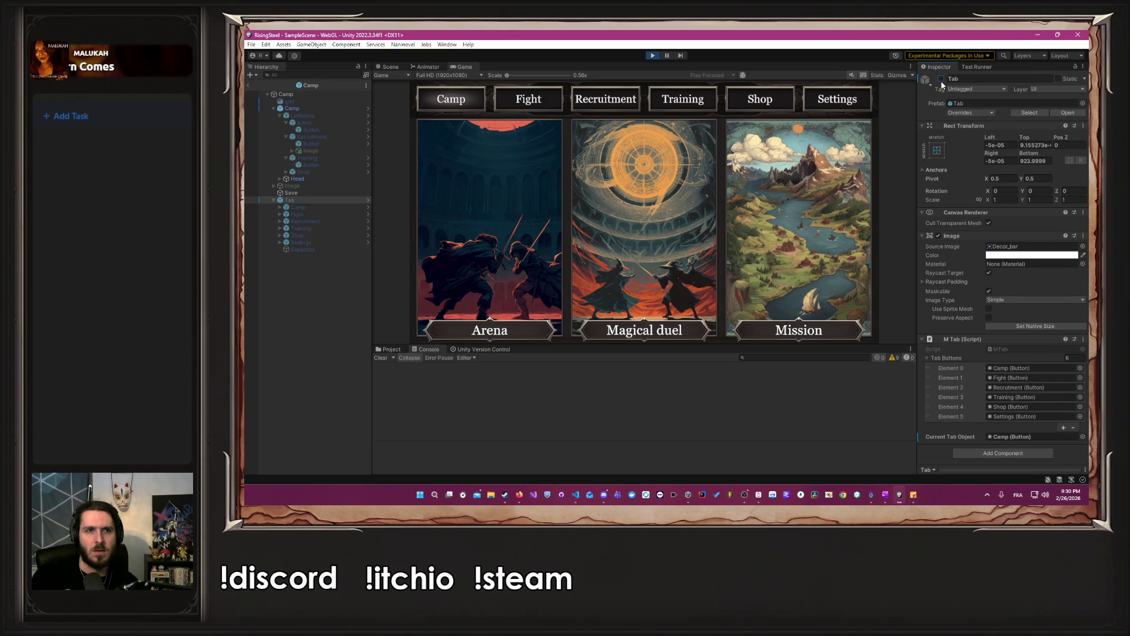
Leave the Camp prefab and select the runtime Tab under DontDestroyOnLoad > Naninovel > UI > Camp.
{"action": "left_click", "coordinate": [250, 86]}
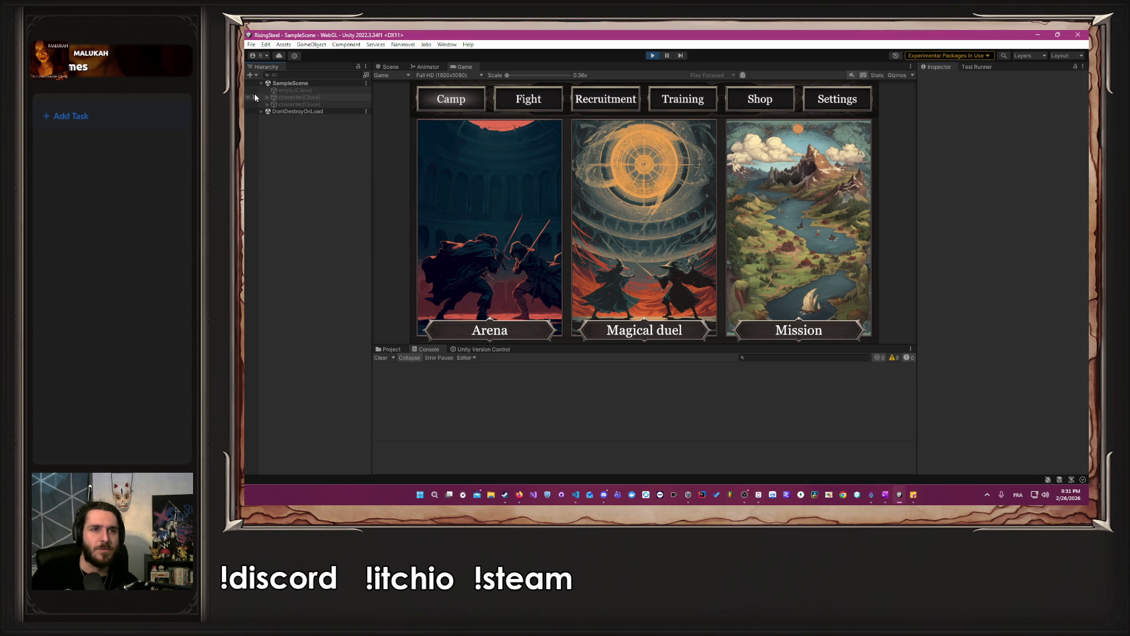
{"action": "left_click", "coordinate": [264, 114]}
{"action": "left_click", "coordinate": [262, 111]}
{"action": "left_click", "coordinate": [267, 118]}
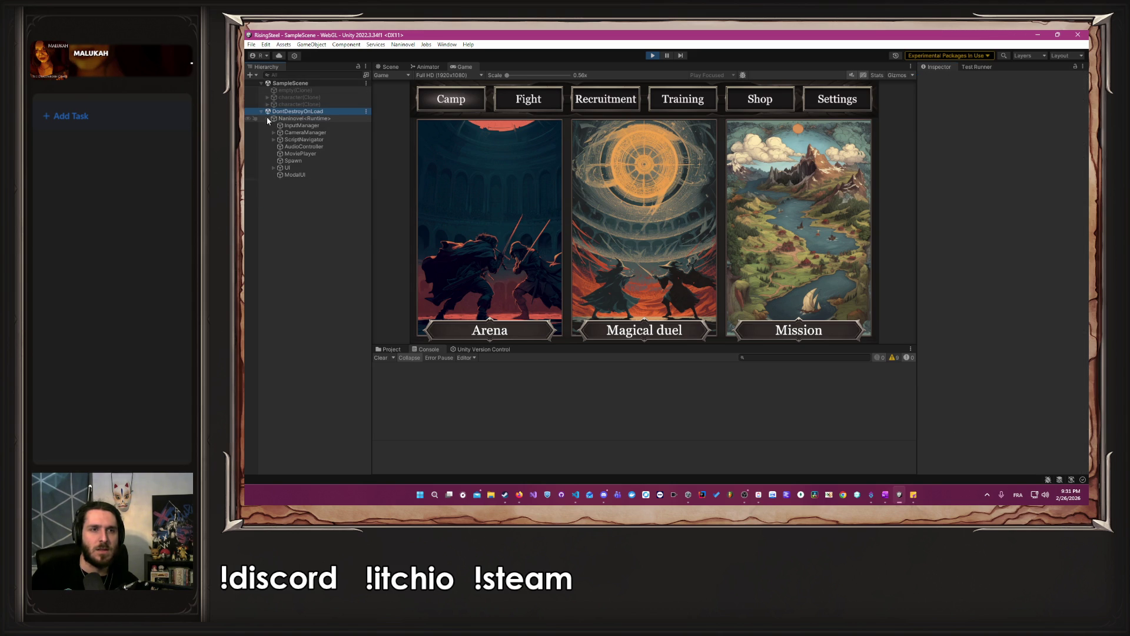
{"action": "left_click", "coordinate": [273, 167]}
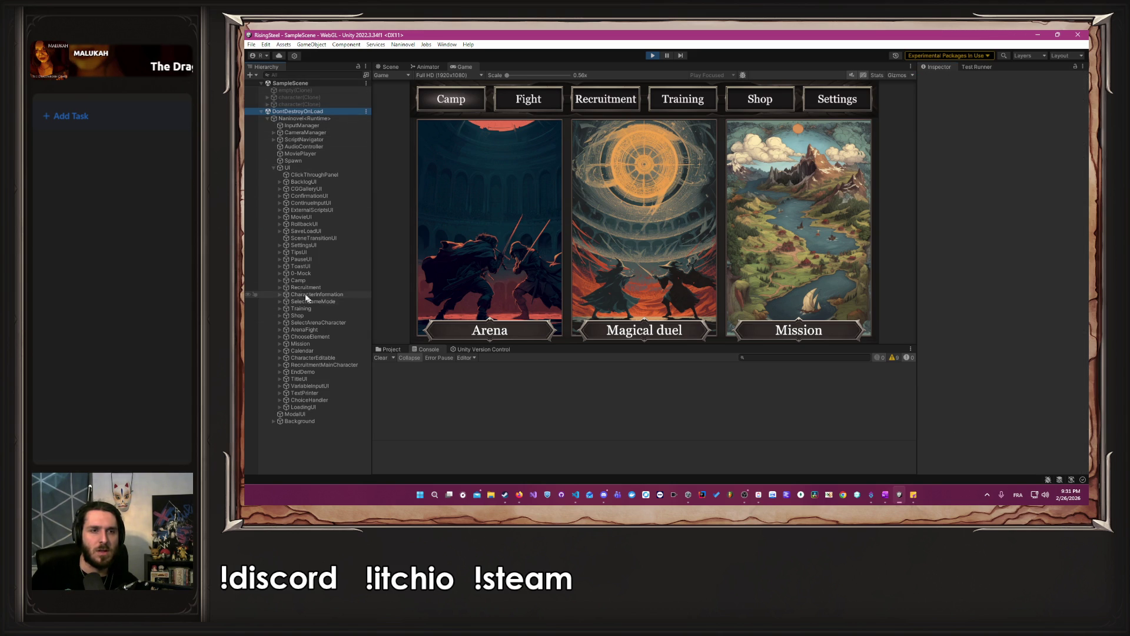
{"action": "left_click", "coordinate": [279, 282]}
{"action": "left_click", "coordinate": [301, 316]}
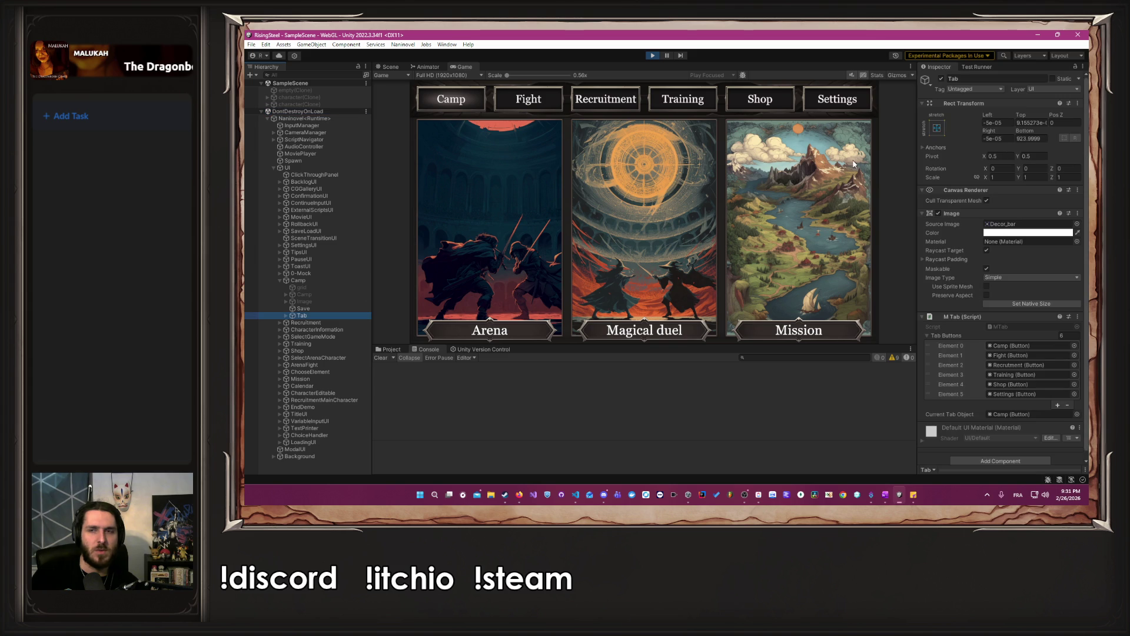
Deactivate and reactivate the Tab bar, then stop Play mode.
{"action": "left_click", "coordinate": [942, 79]}
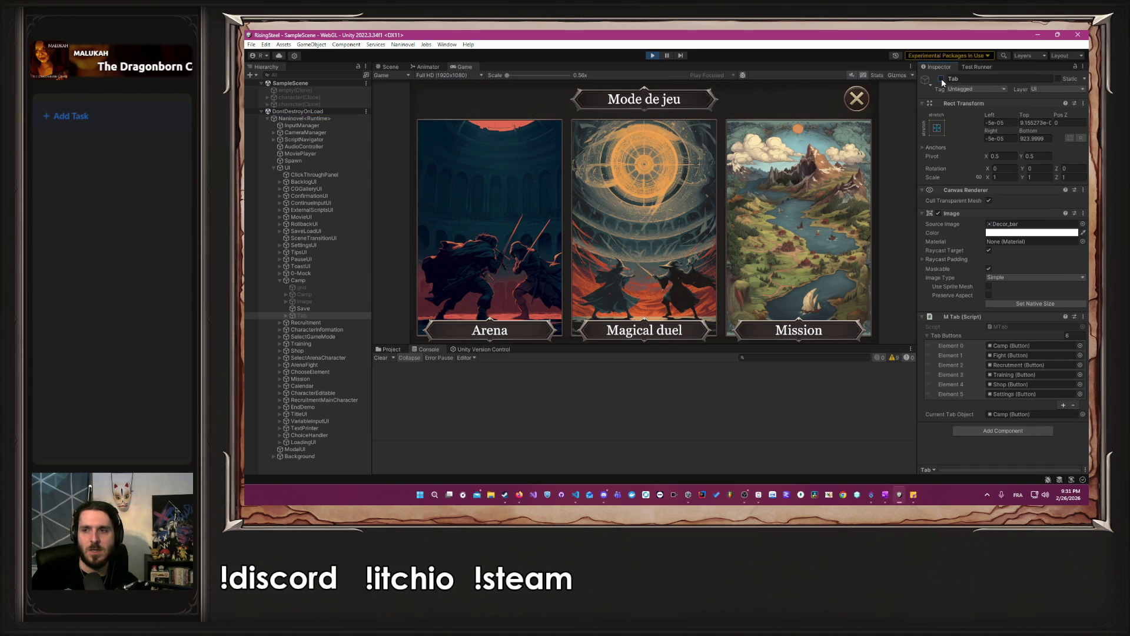
{"action": "left_click", "coordinate": [942, 79]}
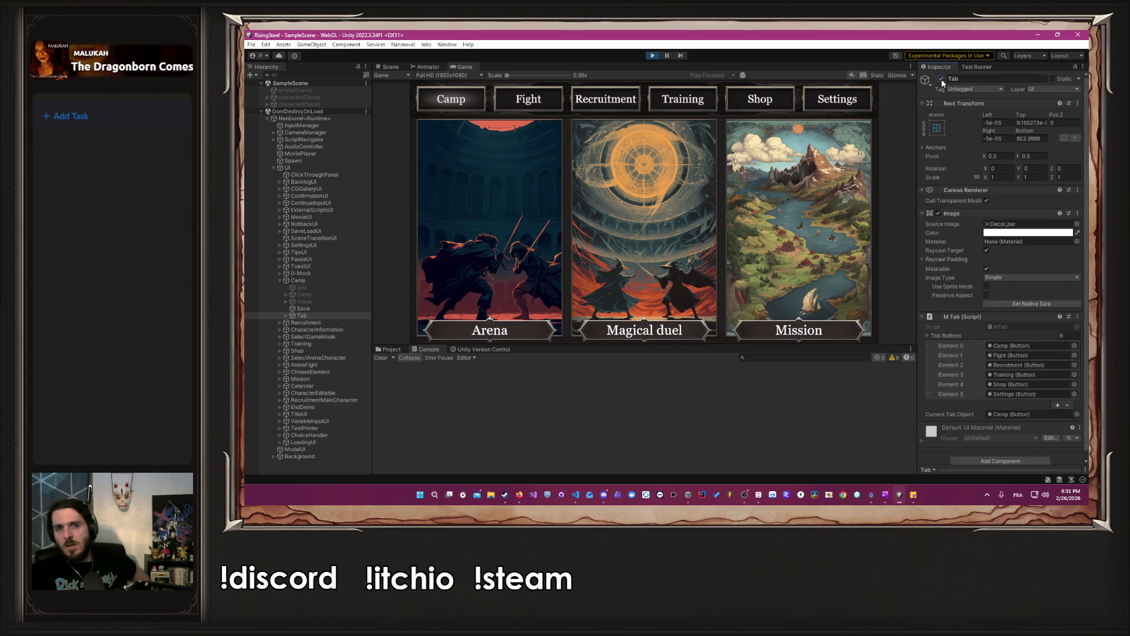
{"action": "left_click", "coordinate": [655, 55]}
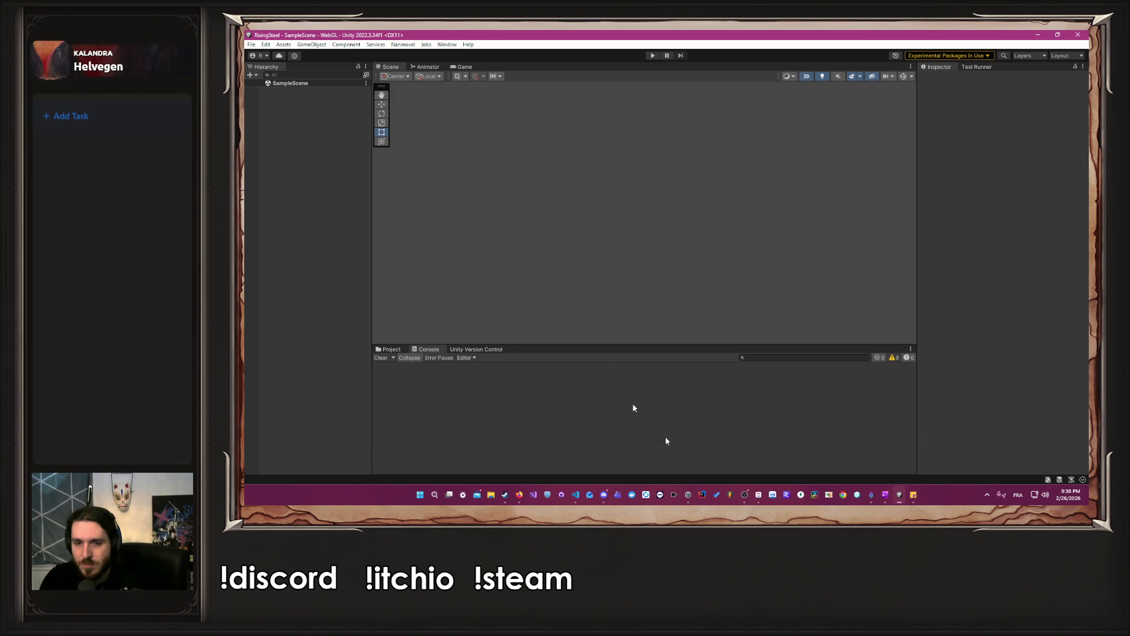
Keep the stopped, empty SampleScene displayed with the Console beneath the Scene view.
{"action": "mouse_move", "coordinate": [604, 494]}
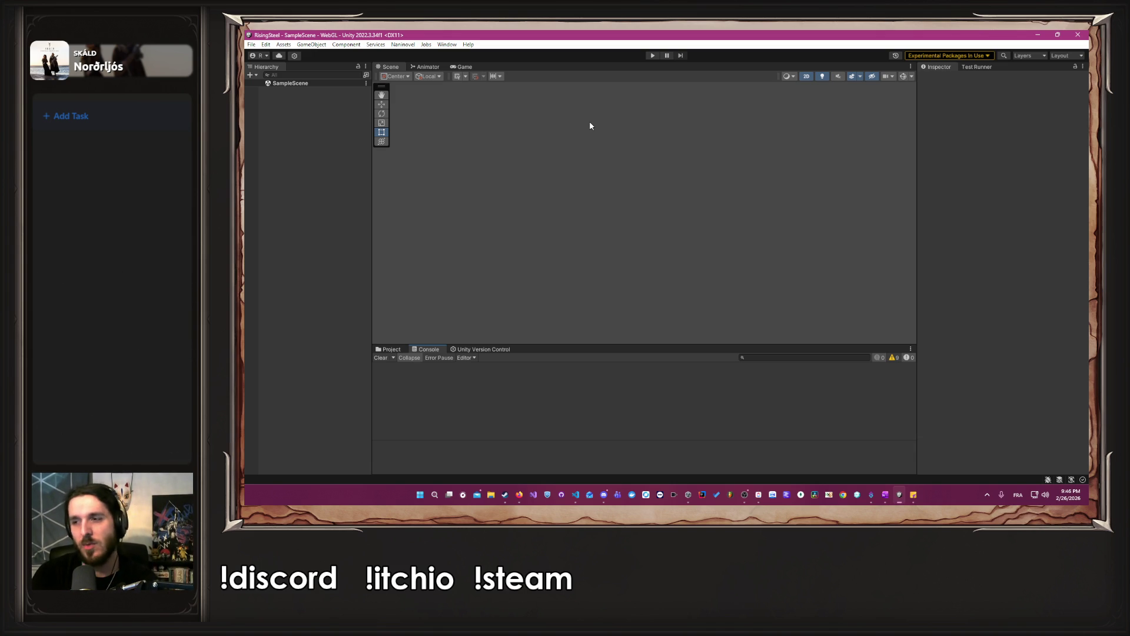
Open the Camp prefab from Module/Camp/UI/Scene/05-pages for editing.
{"action": "left_click", "coordinate": [383, 351]}
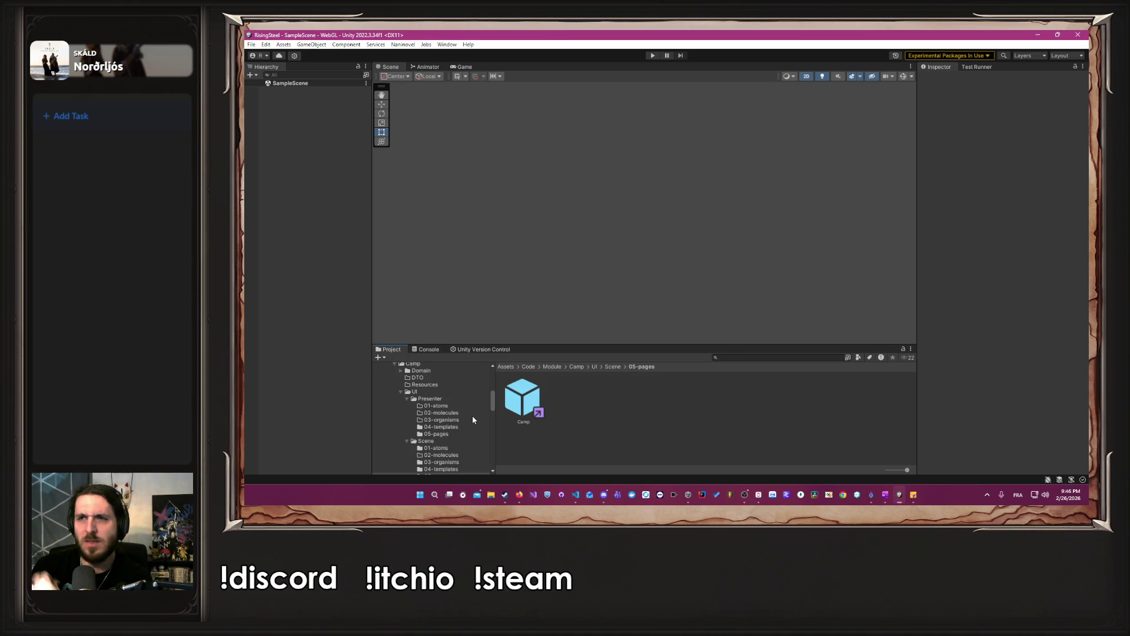
{"action": "scroll", "coordinate": [472, 419], "scroll_direction": "up", "scroll_amount": 3}
{"action": "double_click", "coordinate": [526, 409]}
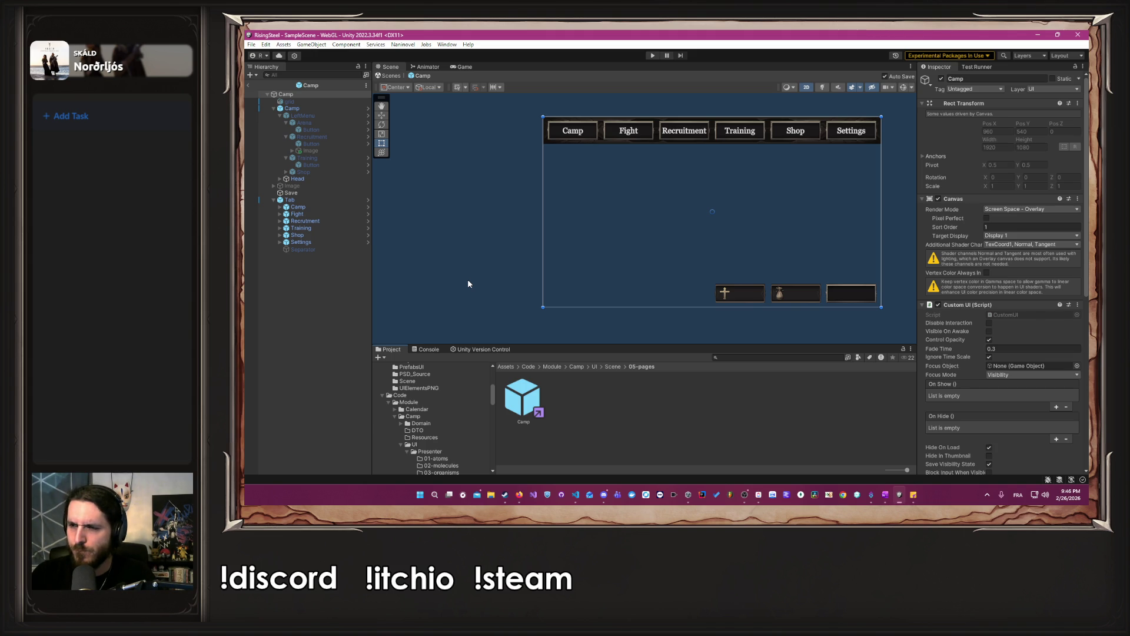
Deactivate and reactivate the child Camp page, then select the Tab object with its buttons.
{"action": "left_click", "coordinate": [317, 94]}
{"action": "left_click", "coordinate": [313, 109]}
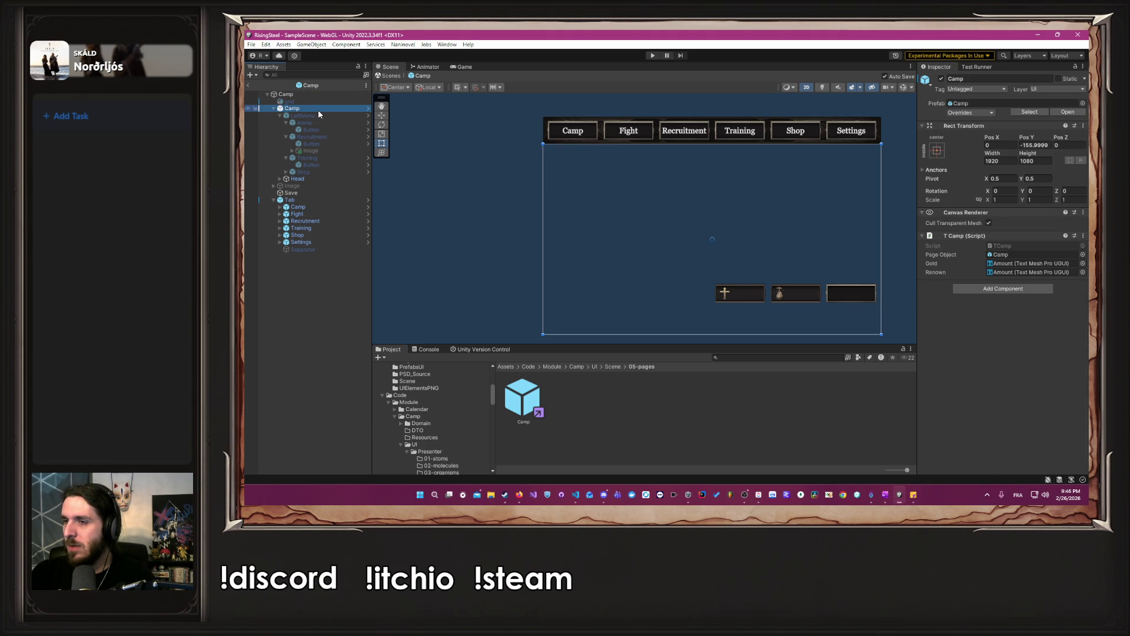
{"action": "left_click", "coordinate": [942, 78]}
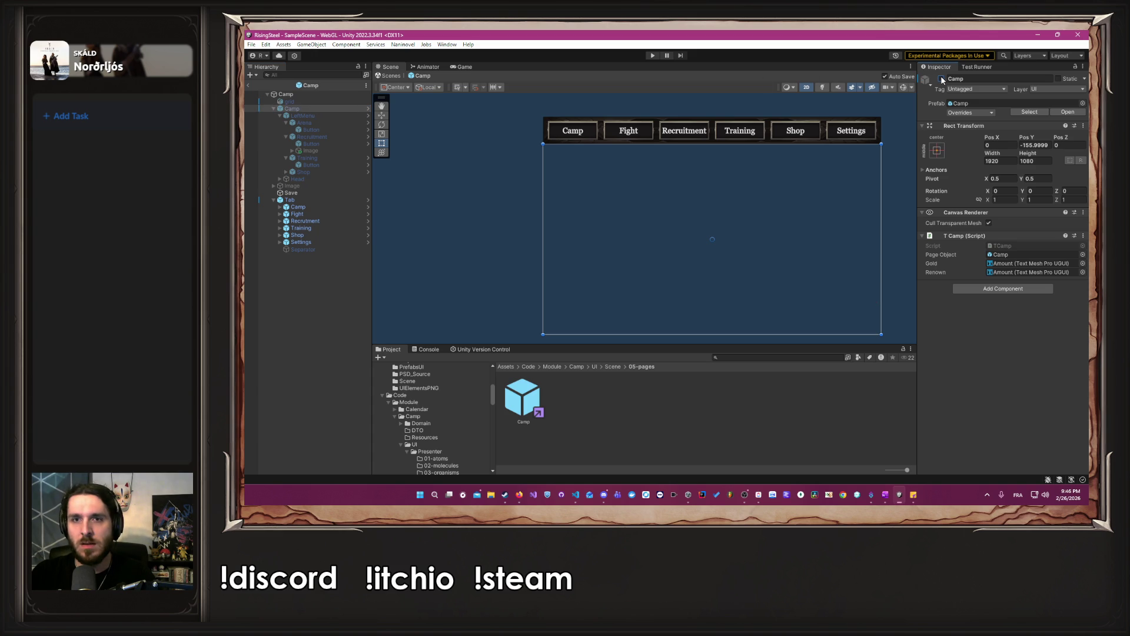
{"action": "left_click", "coordinate": [942, 78]}
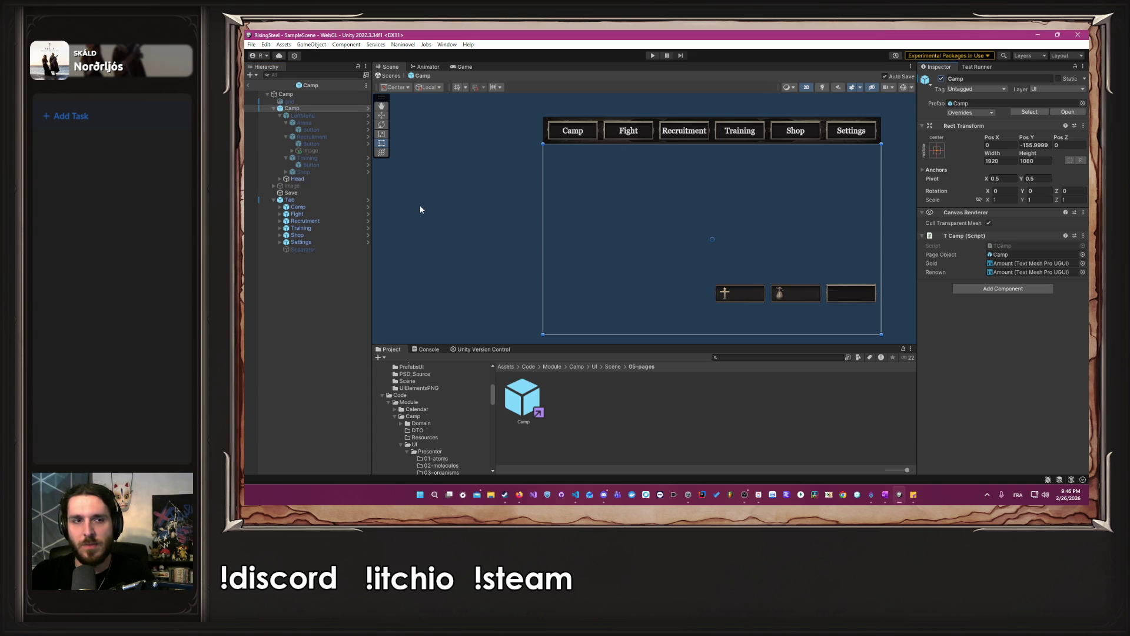
{"action": "left_click", "coordinate": [300, 200]}
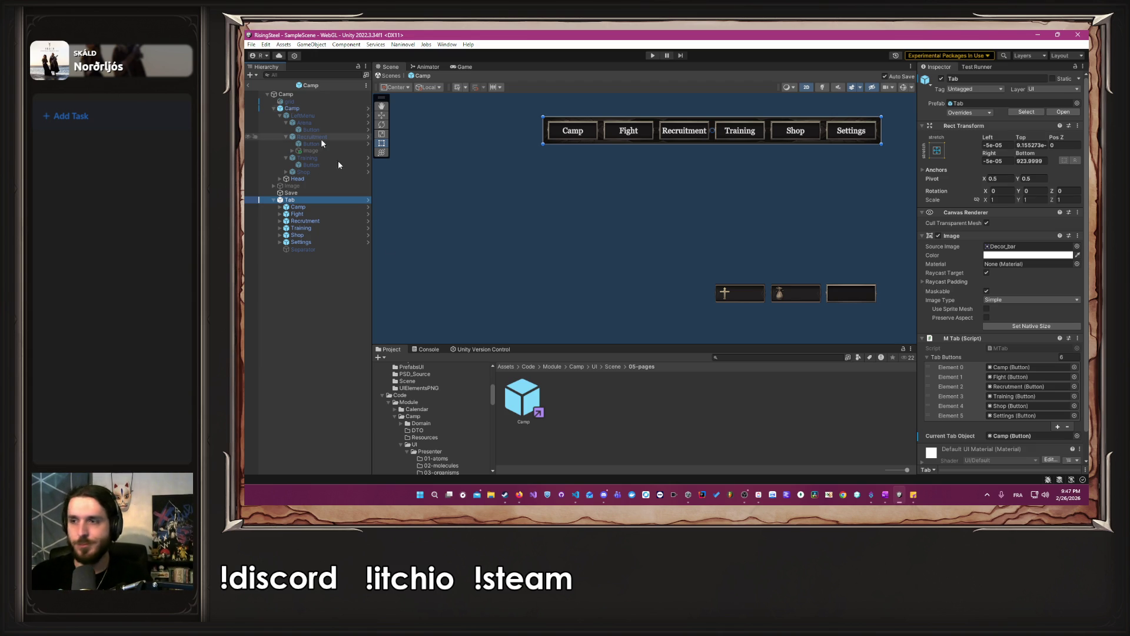
{"action": "key", "text": "alt+Tab"}
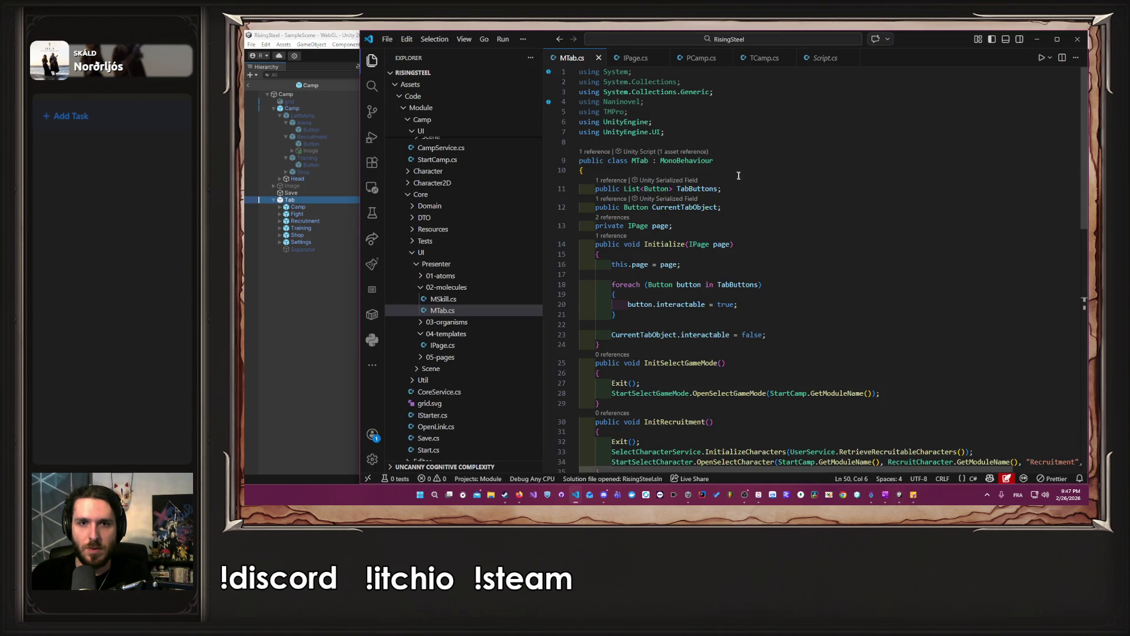
Add 'public GameObject TabContent;' above 'private IPage page;' in MTab.cs and save.
{"action": "left_click", "coordinate": [743, 225]}
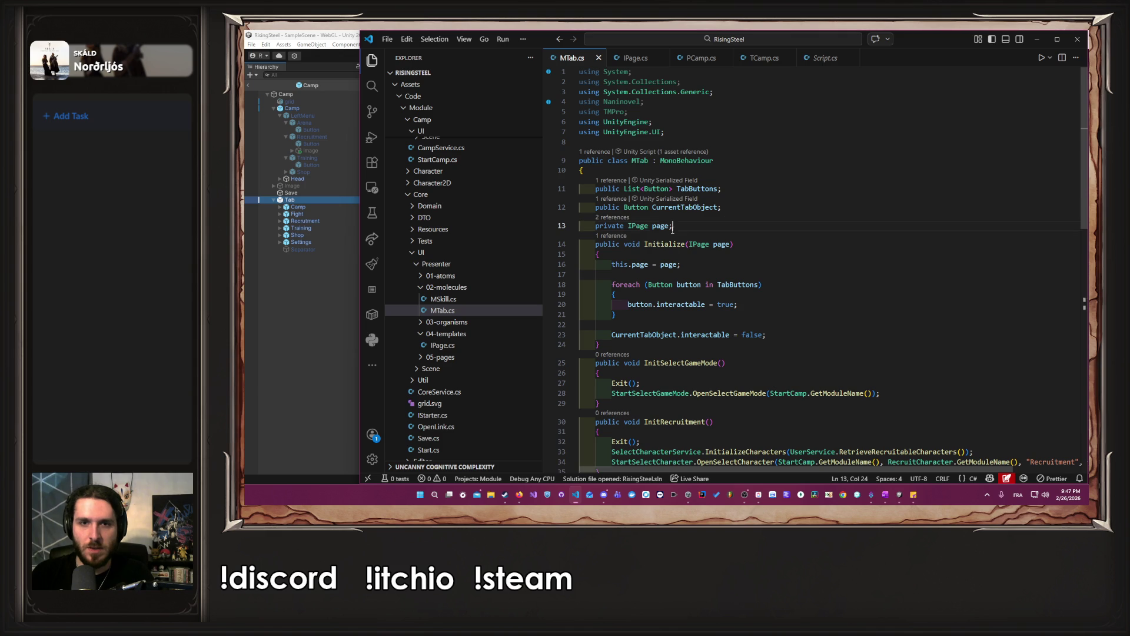
{"action": "left_click", "coordinate": [328, 290]}
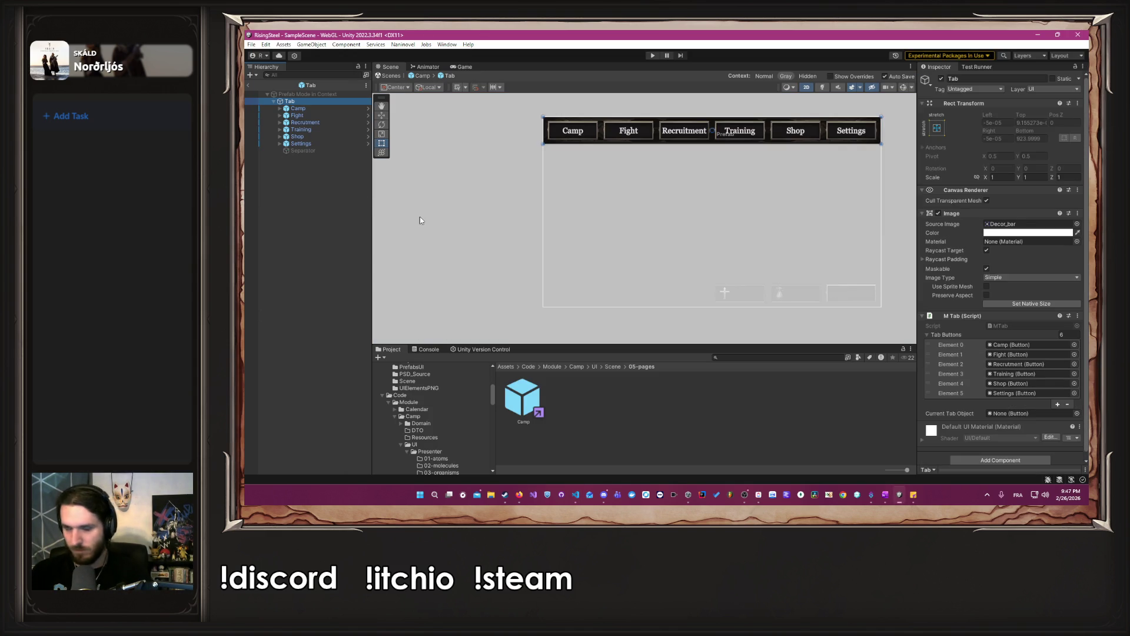
{"action": "key", "text": "alt+Tab"}
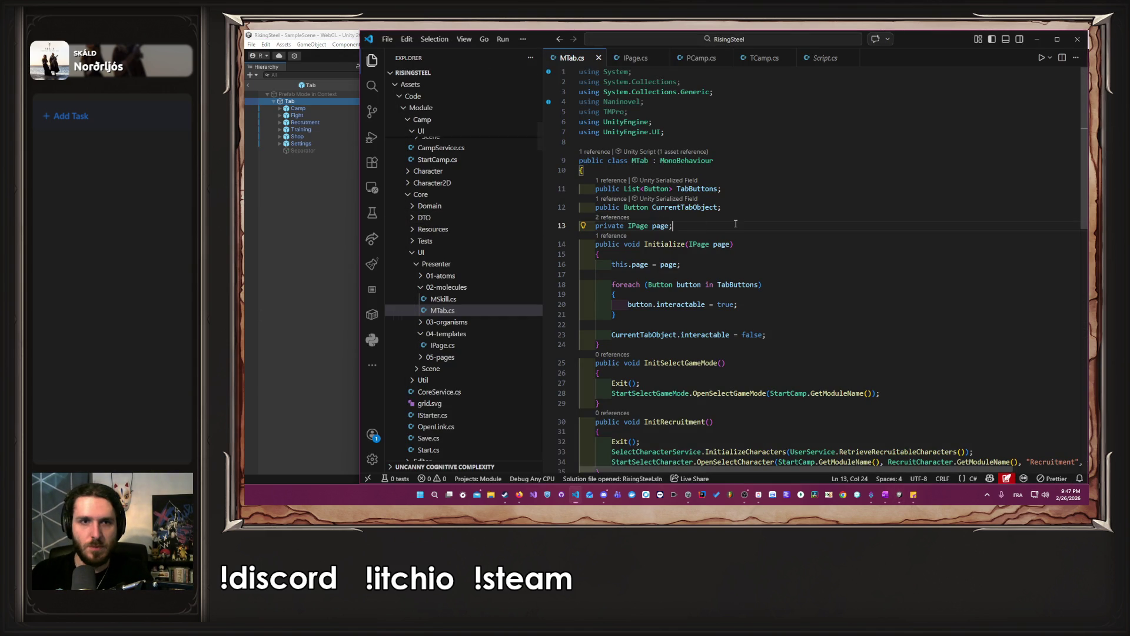
{"action": "key", "text": "ctrl+shift+Return"}
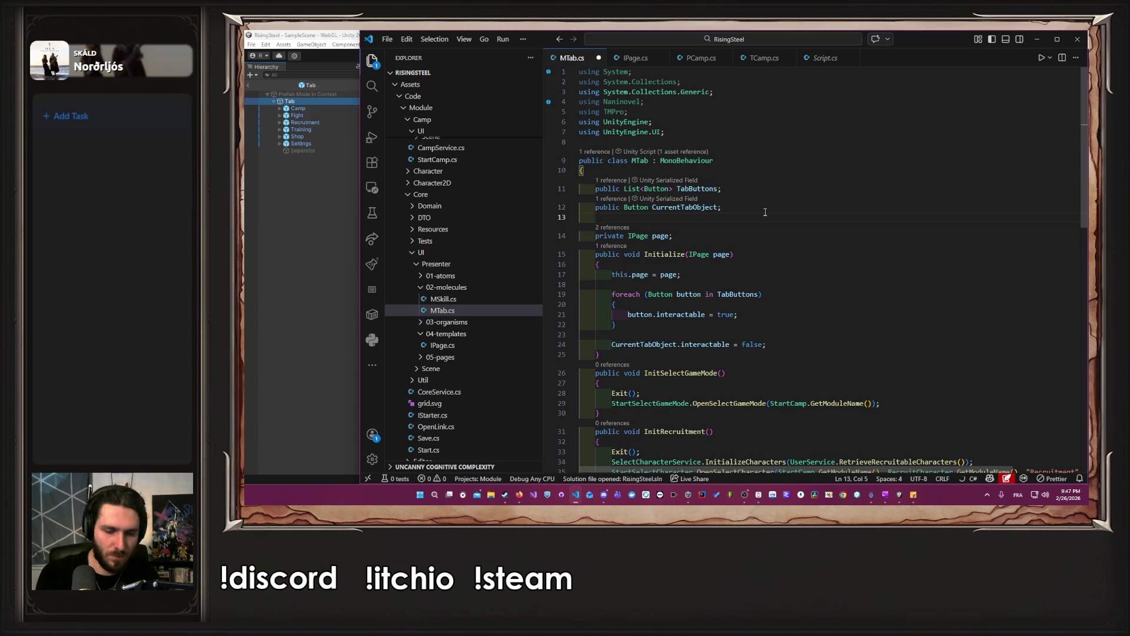
{"action": "type", "text": "public Game"}
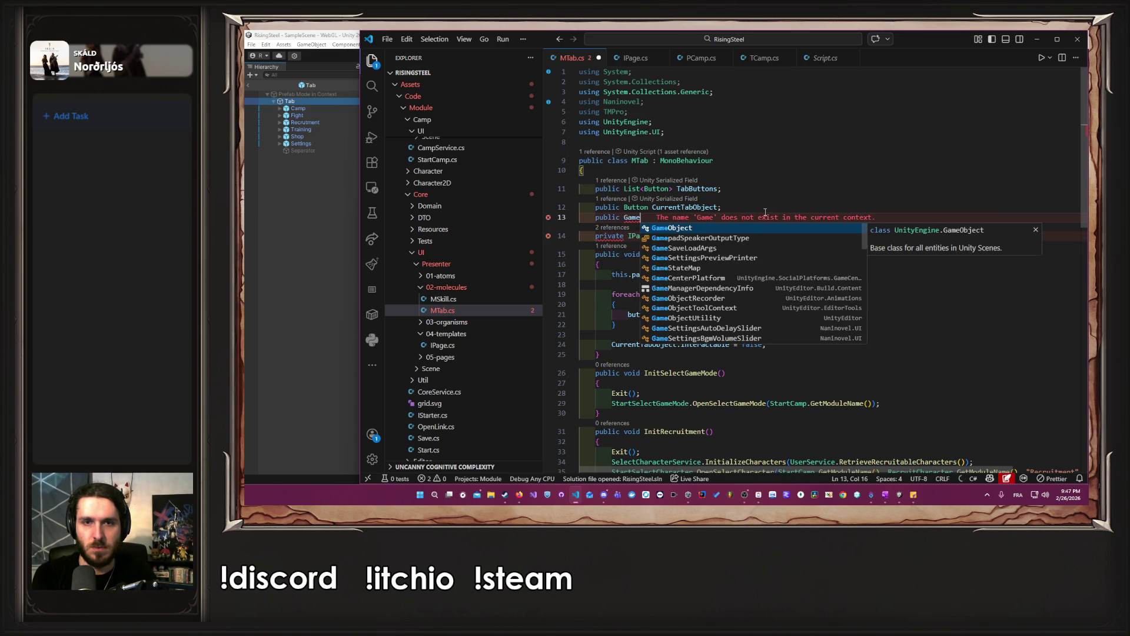
{"action": "type", "text": "Object TabContent;"}
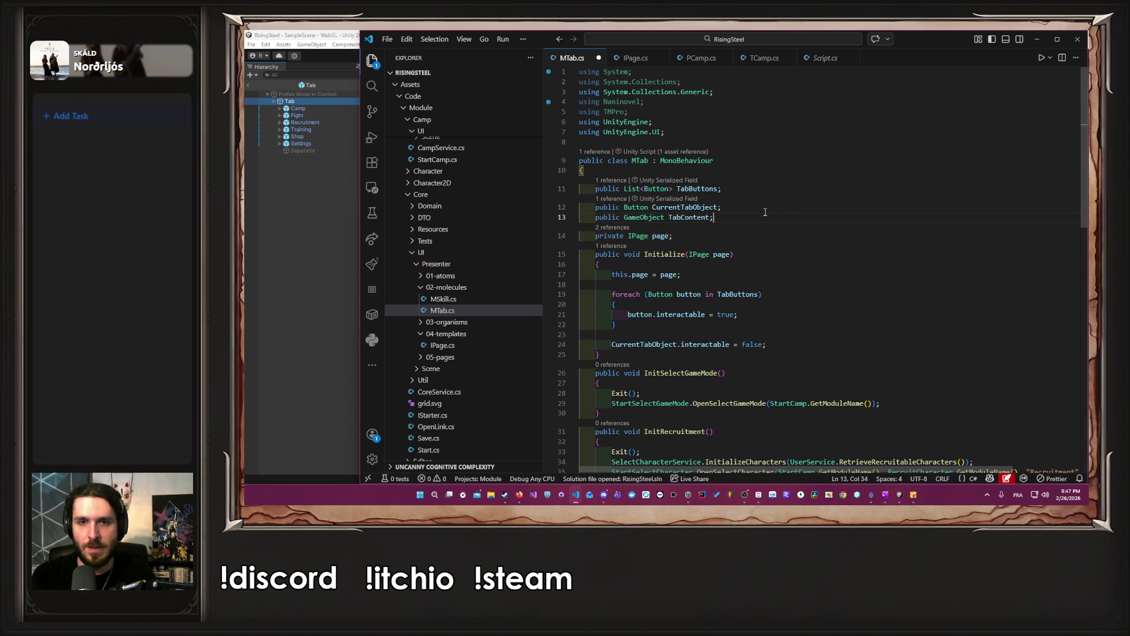
{"action": "key", "text": "ctrl+s"}
{"action": "key", "text": "Left"}
{"action": "key", "text": "shift+Left"}
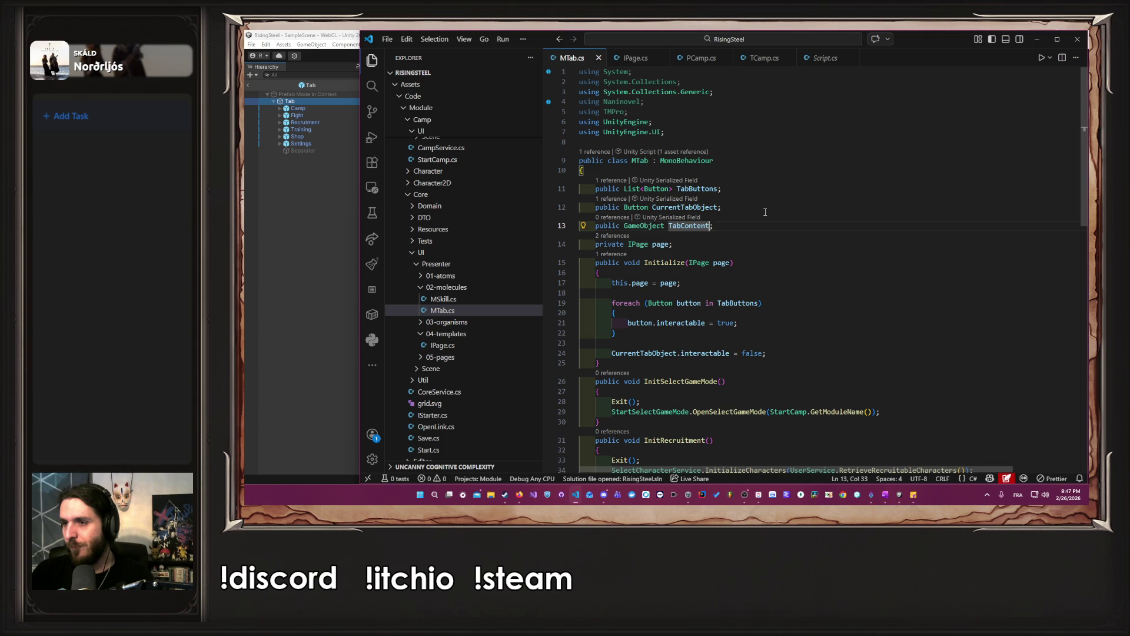
{"action": "left_click", "coordinate": [762, 210]}
{"action": "left_click", "coordinate": [275, 243]}
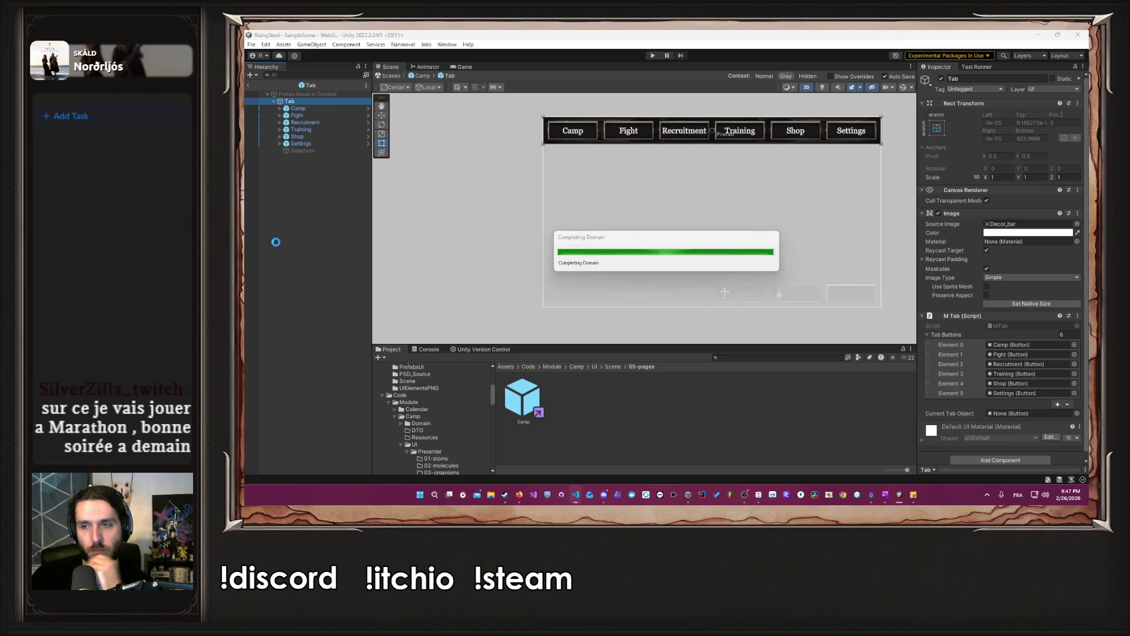
Wait for the MTab script recompile to finish and deselect the Tab object.
{"action": "left_click", "coordinate": [278, 242]}
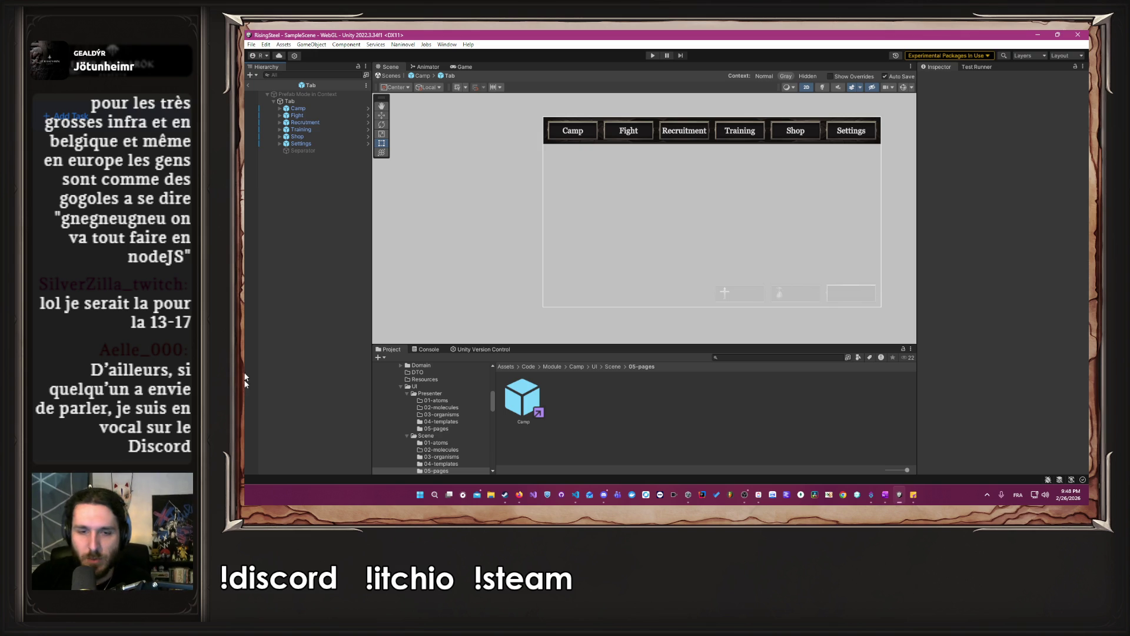
{"action": "left_click", "coordinate": [603, 496]}
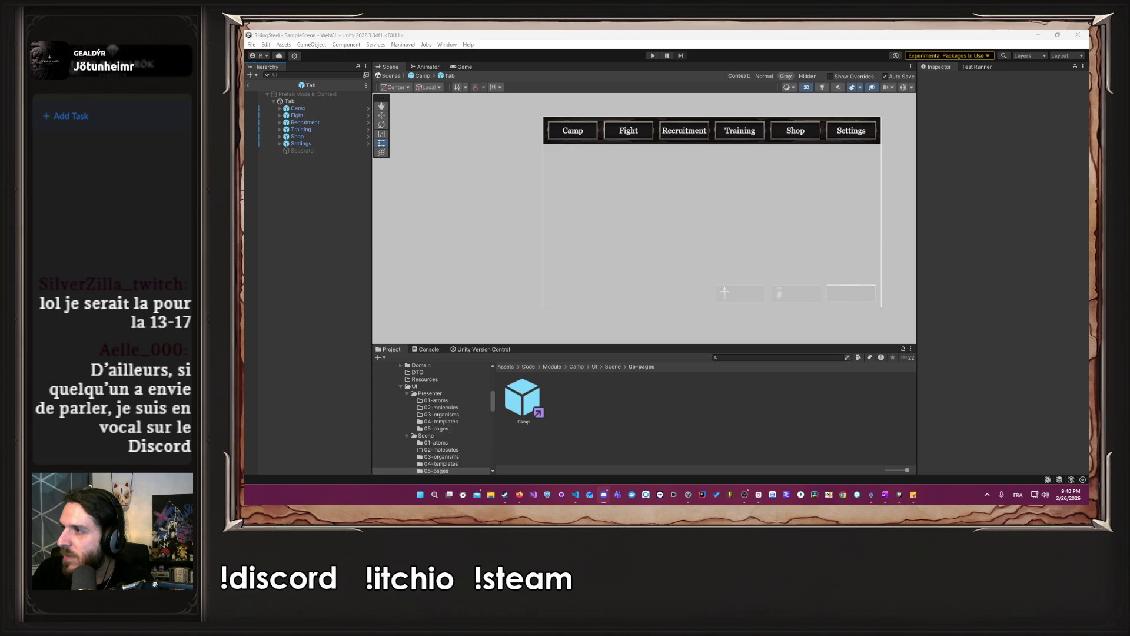
{"action": "key", "text": "alt+Tab"}
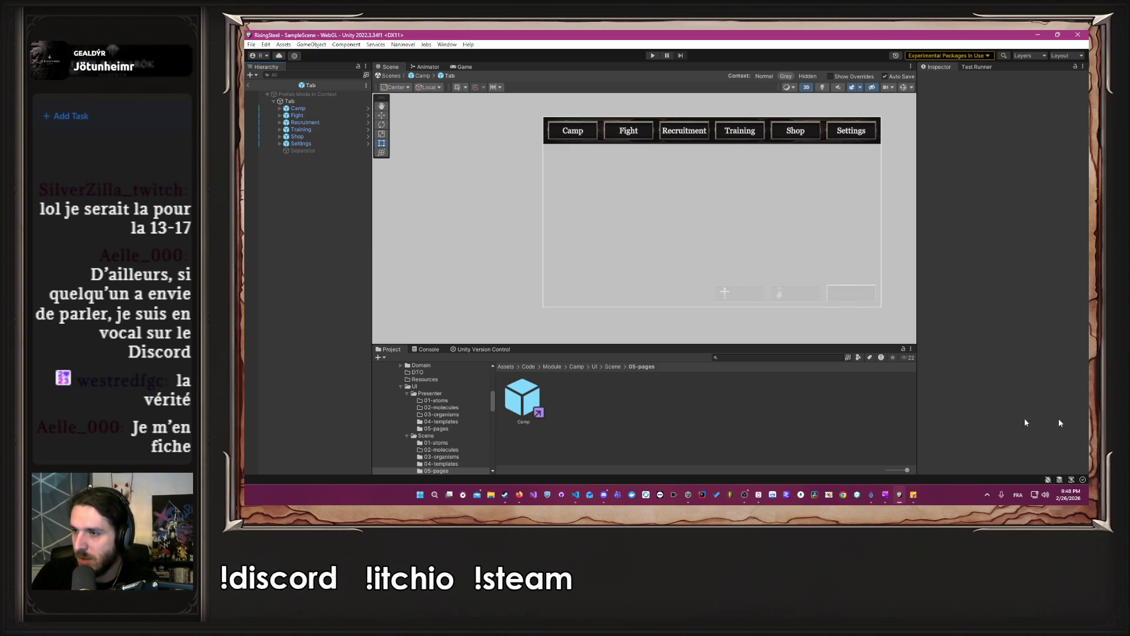
{"action": "left_click", "coordinate": [604, 495]}
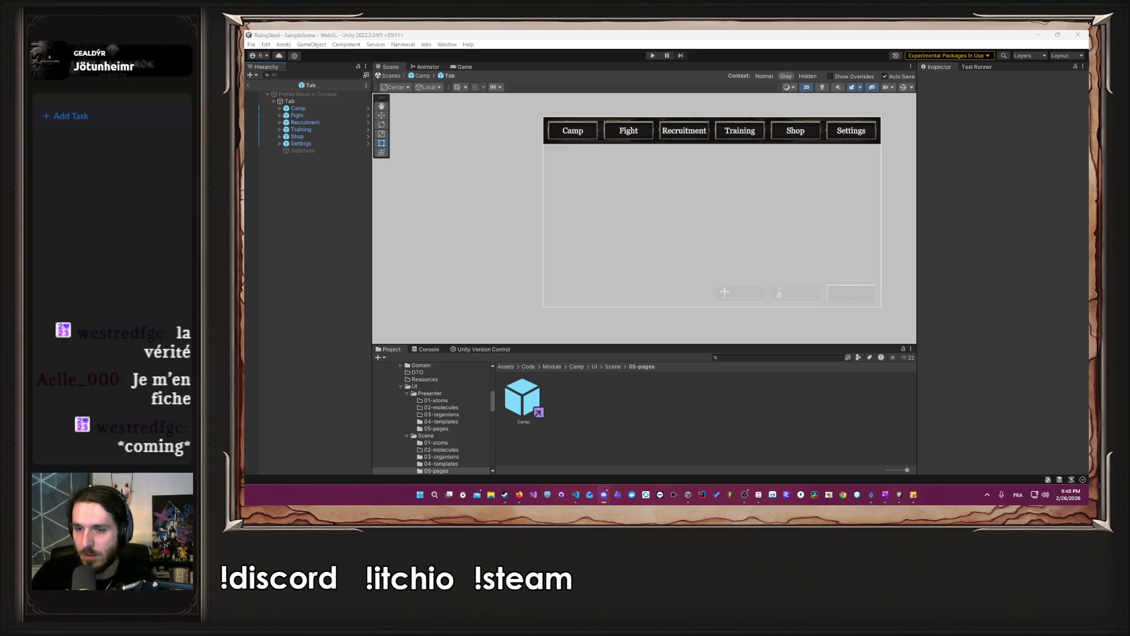
{"action": "key", "text": "alt+Tab"}
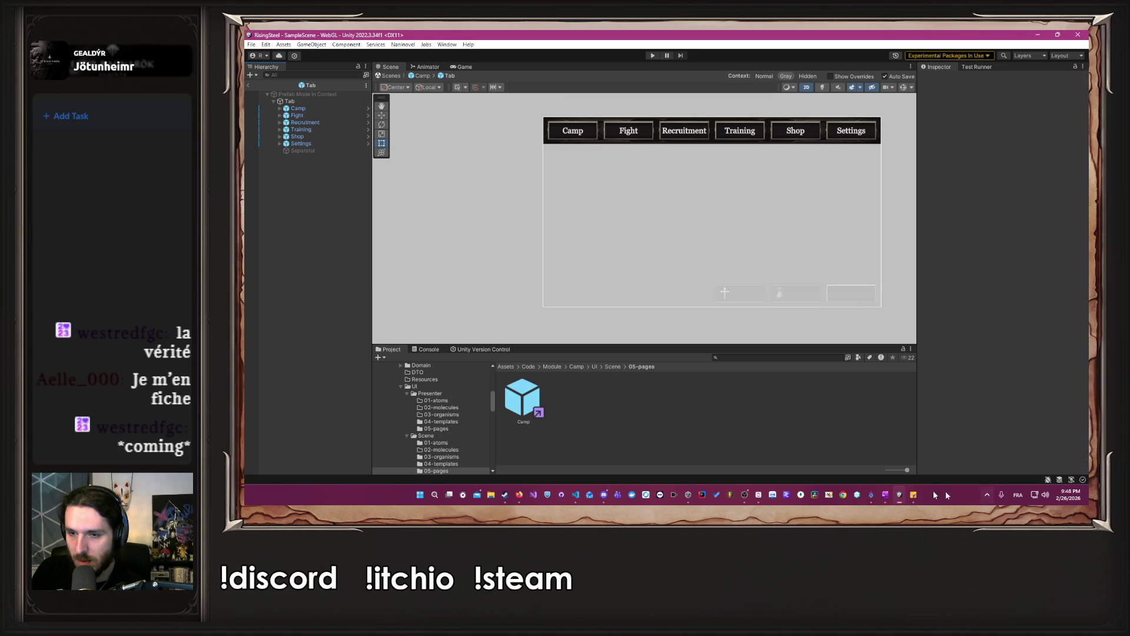
{"action": "left_click", "coordinate": [605, 495]}
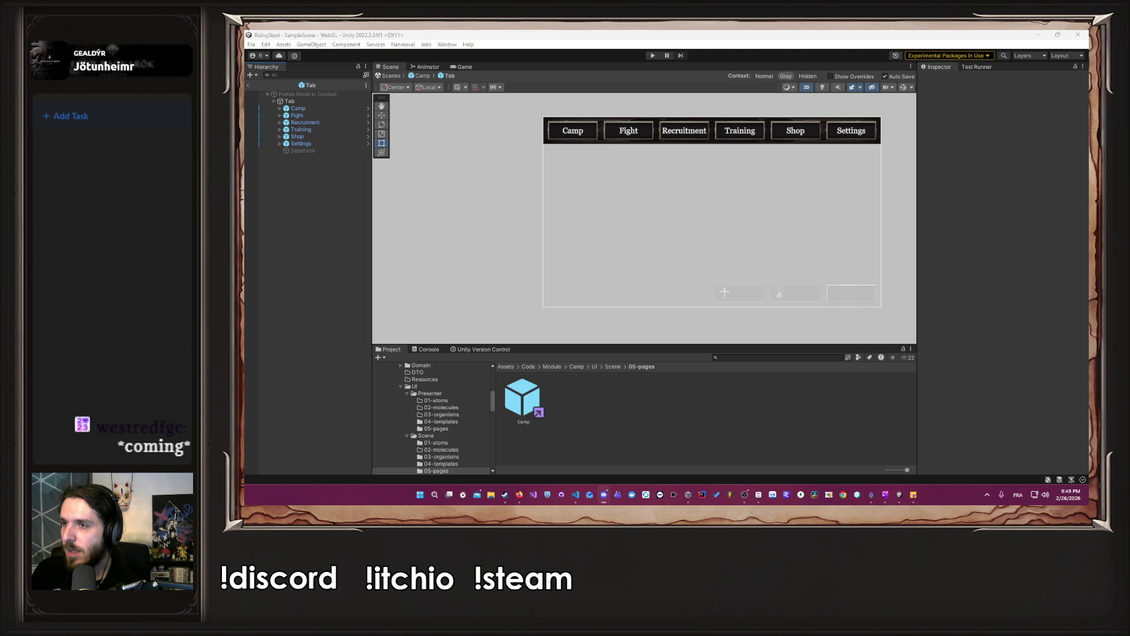
{"action": "key", "text": "alt+Tab"}
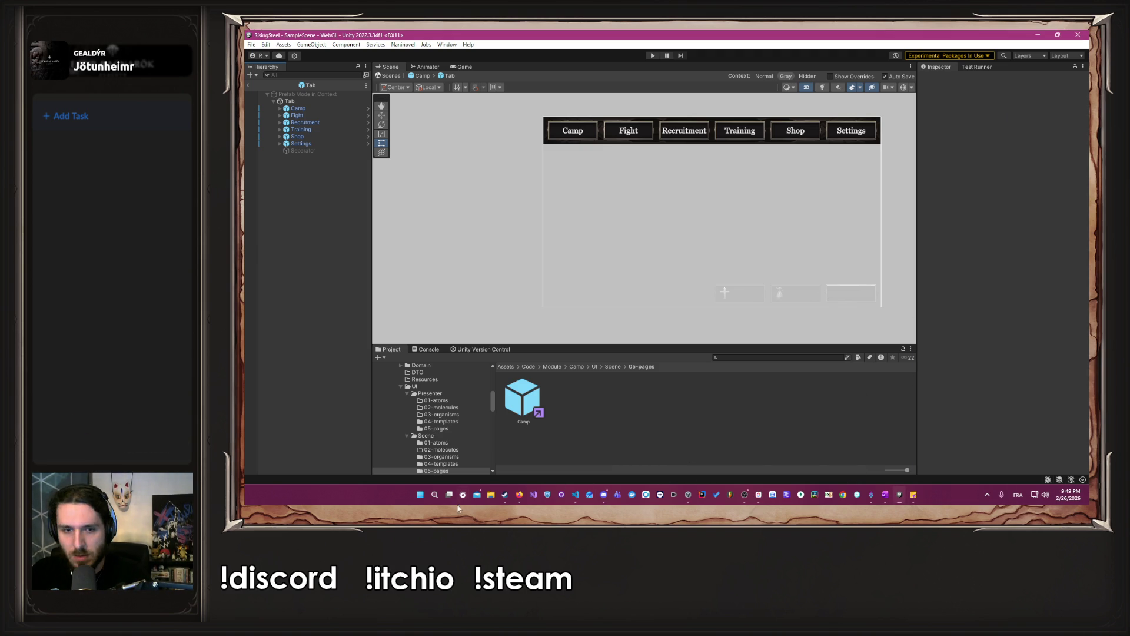
{"action": "left_click", "coordinate": [518, 502]}
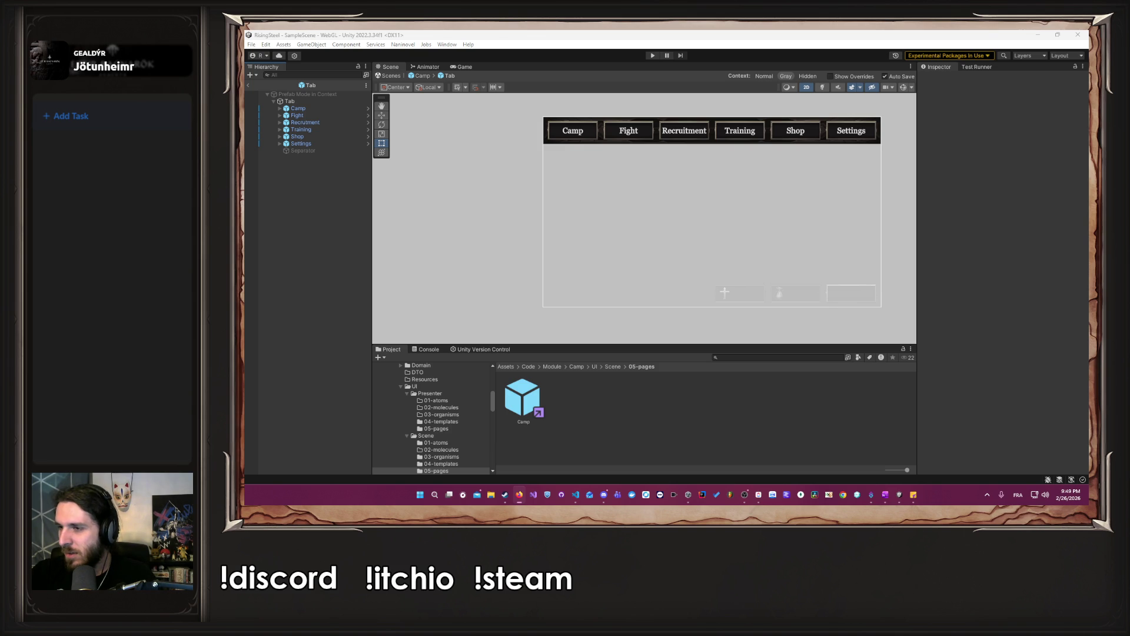
{"action": "key", "text": "alt+Tab"}
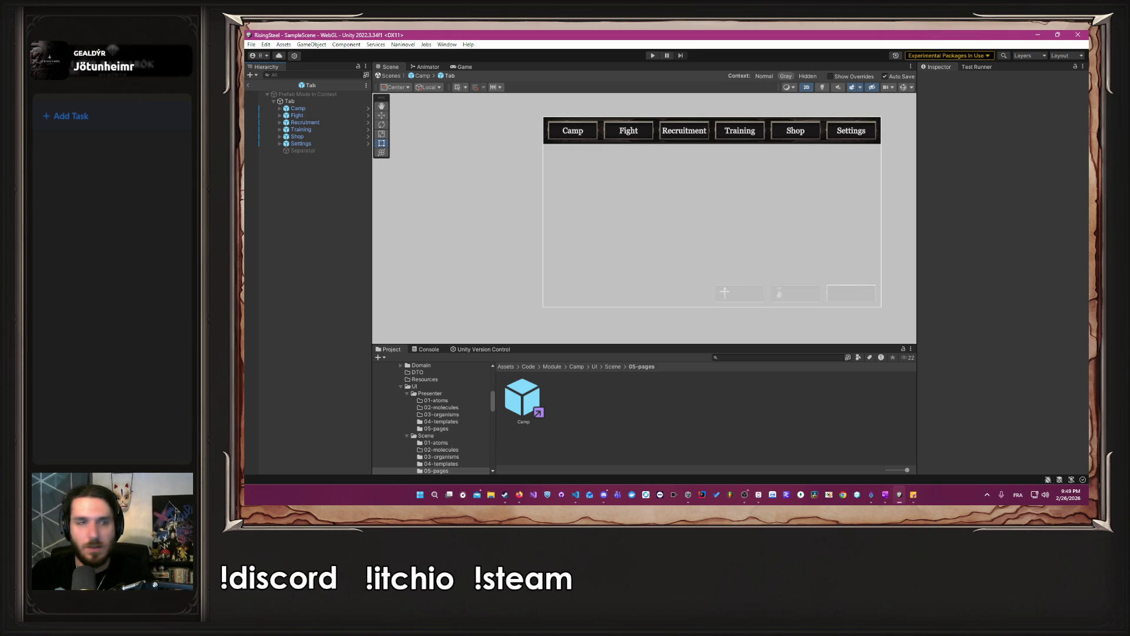
Assign the Tab object to the M Tab script's Tab Content field.
{"action": "left_click", "coordinate": [298, 104]}
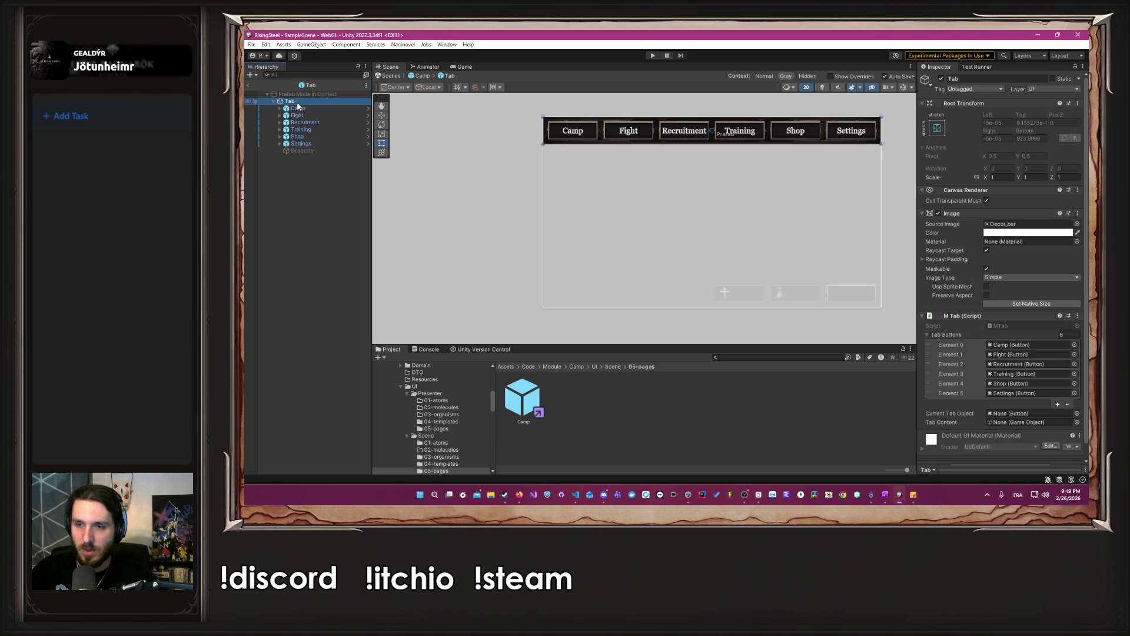
{"action": "mouse_move", "coordinate": [297, 106]}
{"action": "left_mouse_down"}
{"action": "mouse_move", "coordinate": [1000, 429]}
{"action": "mouse_move", "coordinate": [1027, 422]}
{"action": "left_mouse_up"}
{"action": "key", "text": "alt+Tab"}
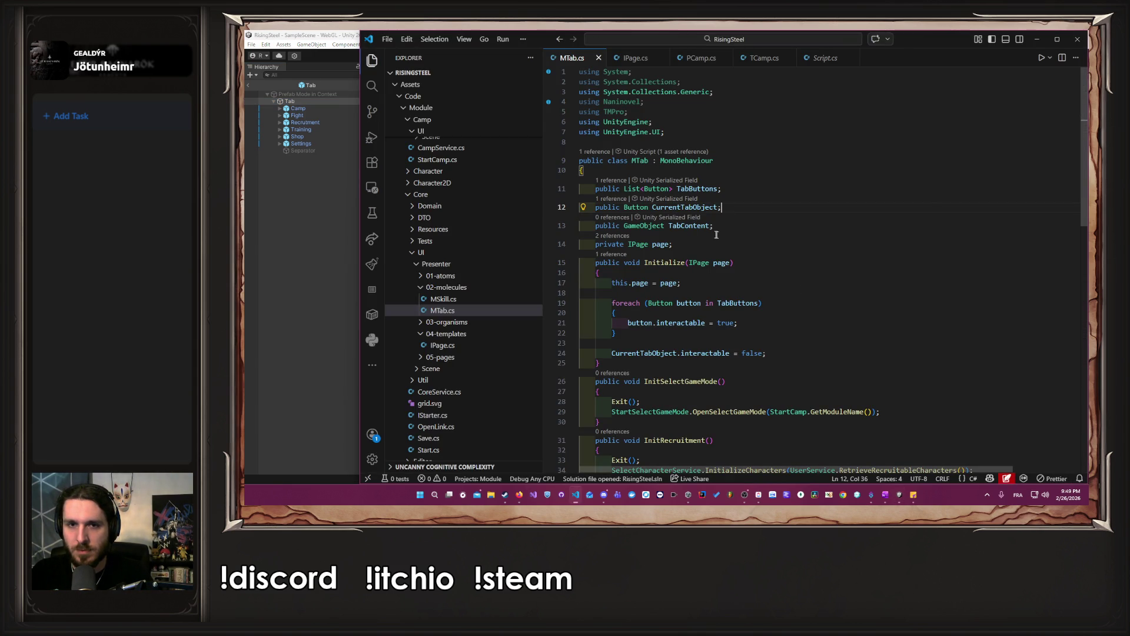
In MTab.cs, open a new line inside the Exit method.
{"action": "double_click", "coordinate": [689, 225]}
{"action": "scroll", "coordinate": [804, 235], "scroll_direction": "down", "scroll_amount": 10}
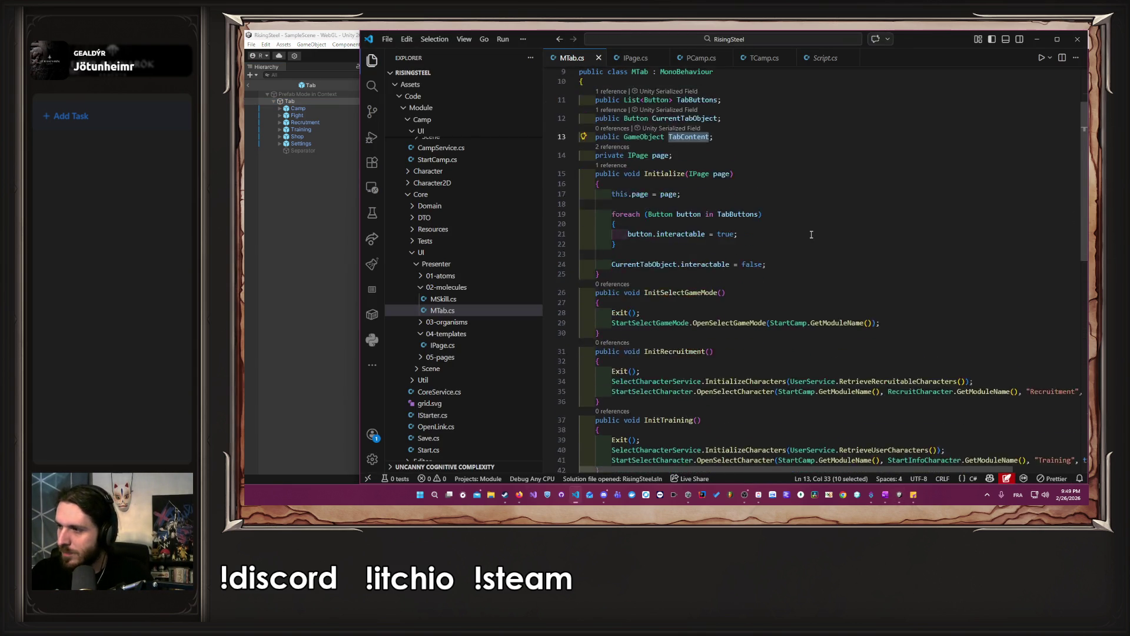
{"action": "scroll", "coordinate": [796, 258], "scroll_direction": "up", "scroll_amount": 10}
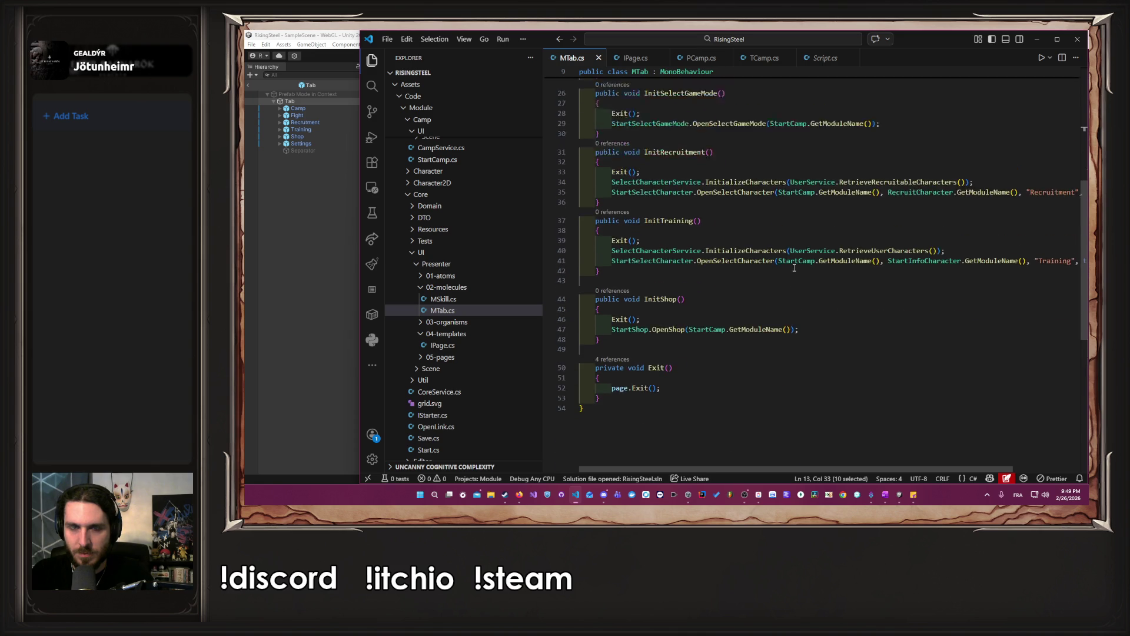
{"action": "scroll", "coordinate": [791, 264], "scroll_direction": "down", "scroll_amount": 6}
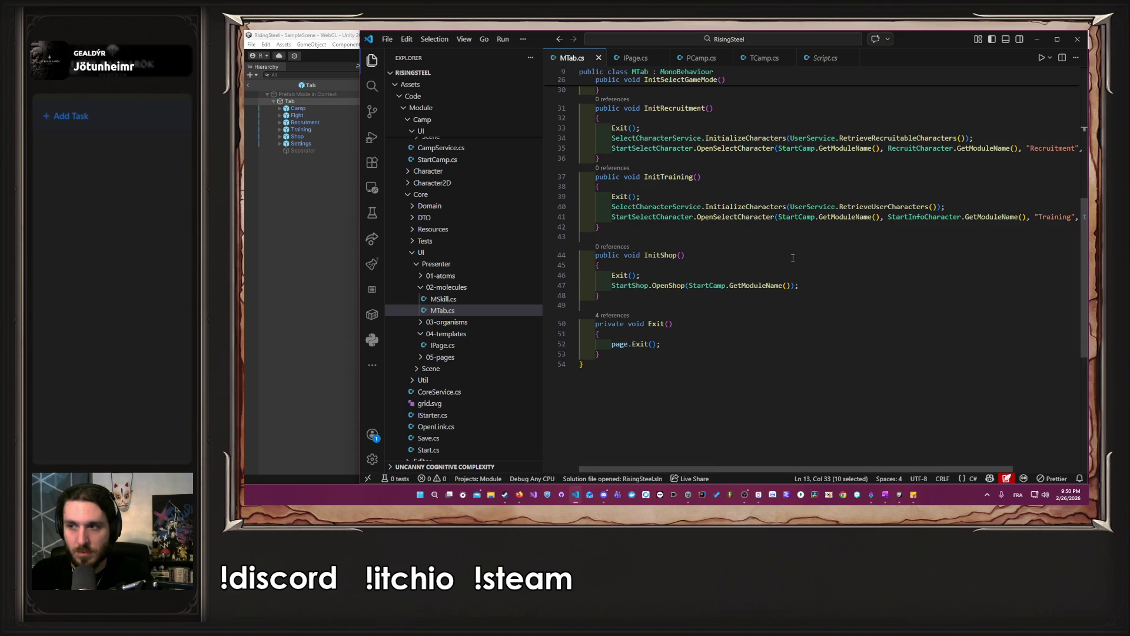
{"action": "left_click", "coordinate": [708, 334]}
{"action": "key", "text": "Return"}
{"action": "key", "text": "ctrl+v"}
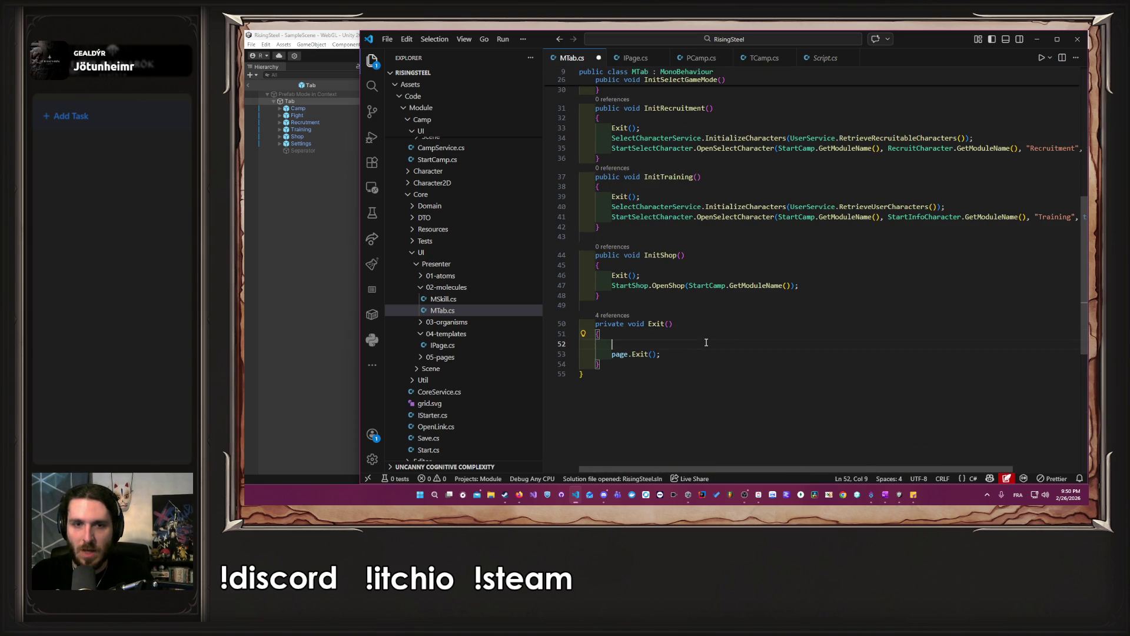
Complete TabContent.SetActive(false) at the top of Exit, save MTab.cs, and let Unity recompile.
{"action": "key", "text": "Tab"}
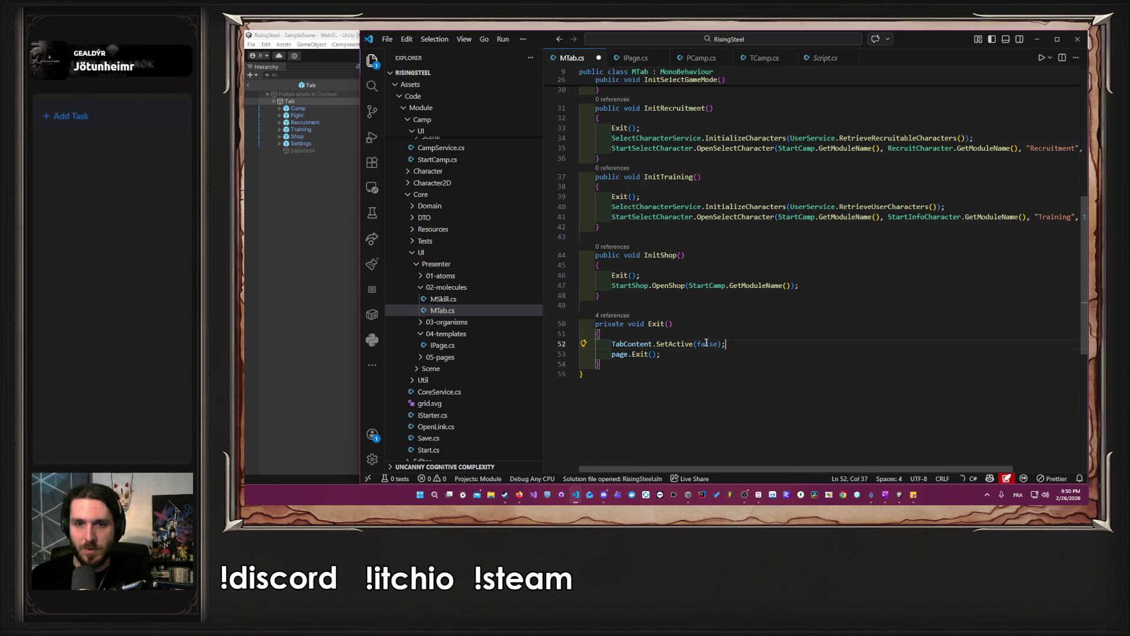
{"action": "key", "text": "ctrl+s"}
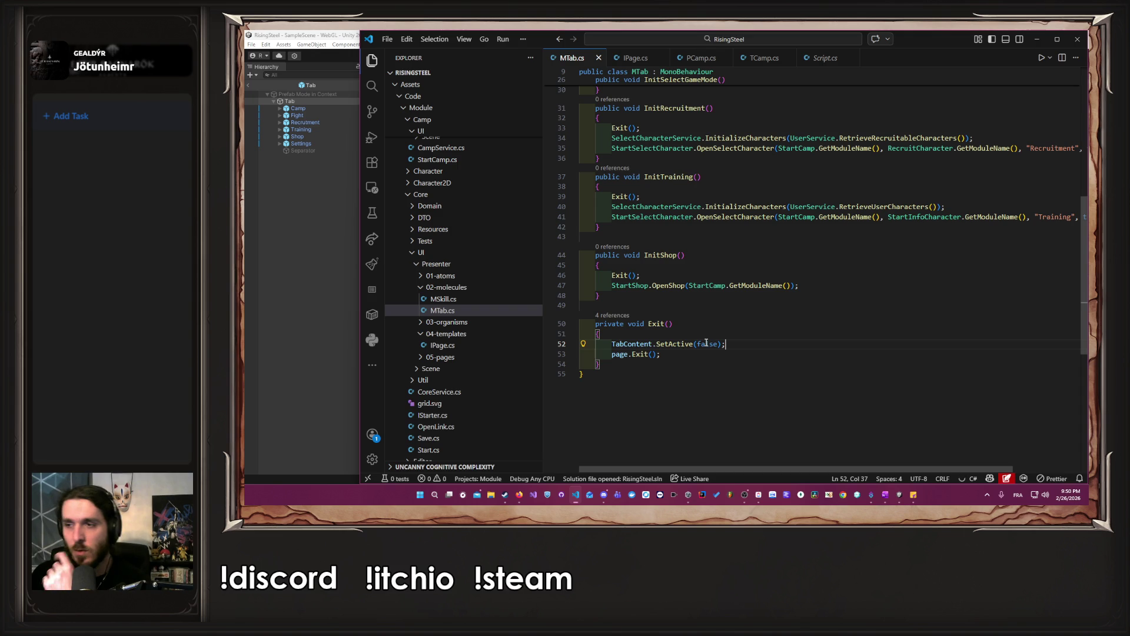
{"action": "left_click", "coordinate": [297, 366]}
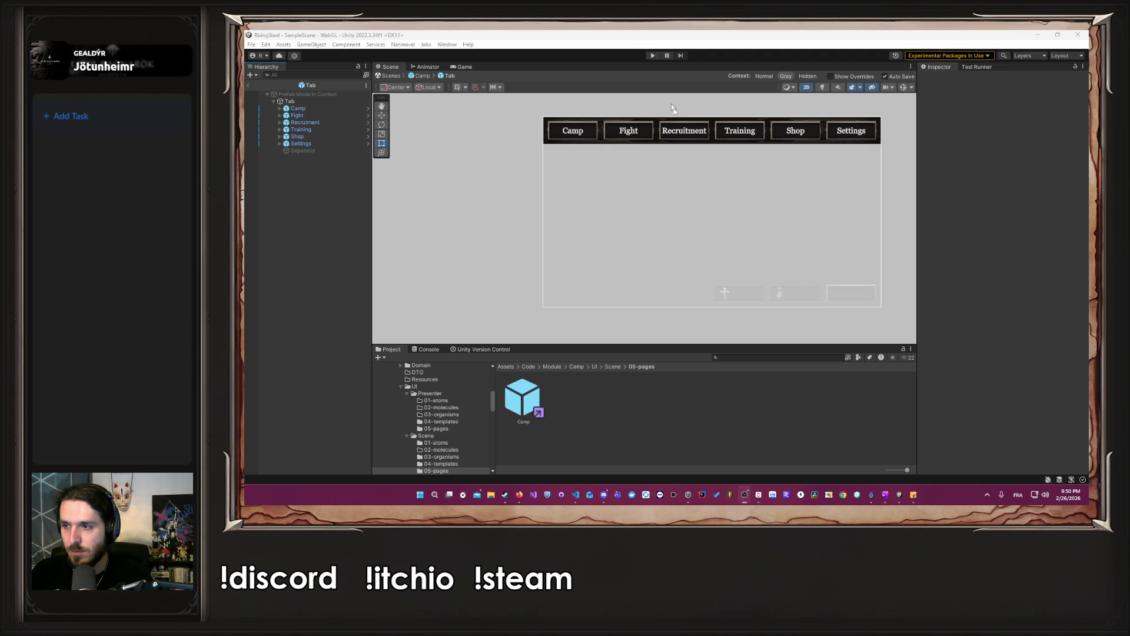
{"action": "key", "text": "alt+Tab"}
{"action": "left_click", "coordinate": [784, 317]}
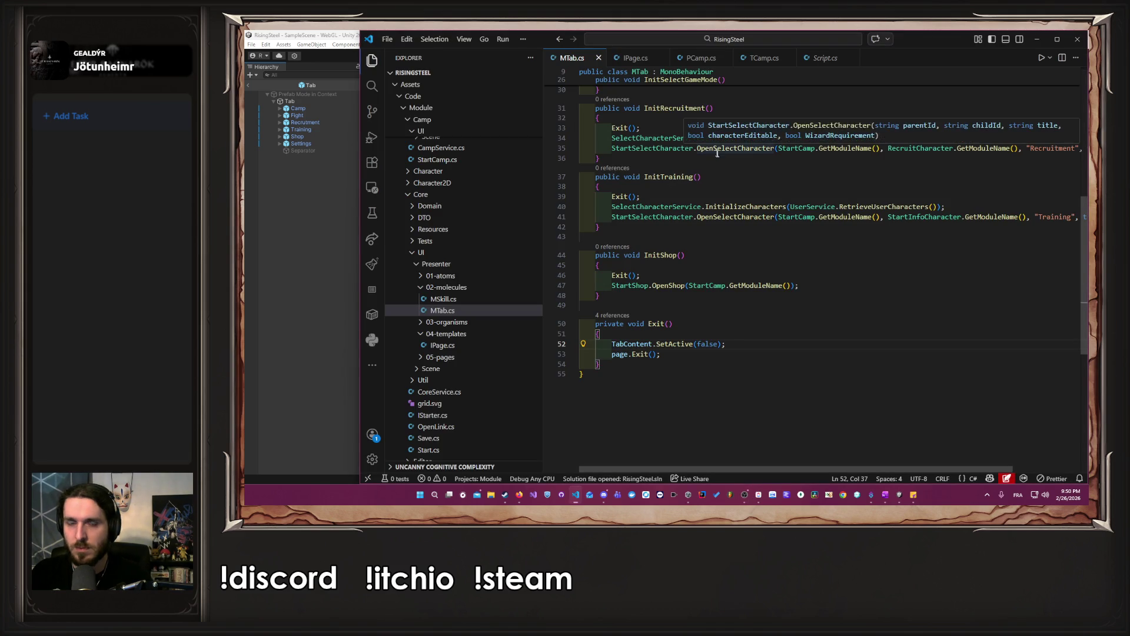
Put the TabContent.SetActive line into Initialize with true instead of false, and save.
{"action": "left_click_drag", "start_coordinate": [726, 344], "coordinate": [612, 343]}
{"action": "scroll", "coordinate": [788, 329], "scroll_direction": "up", "scroll_amount": 5}
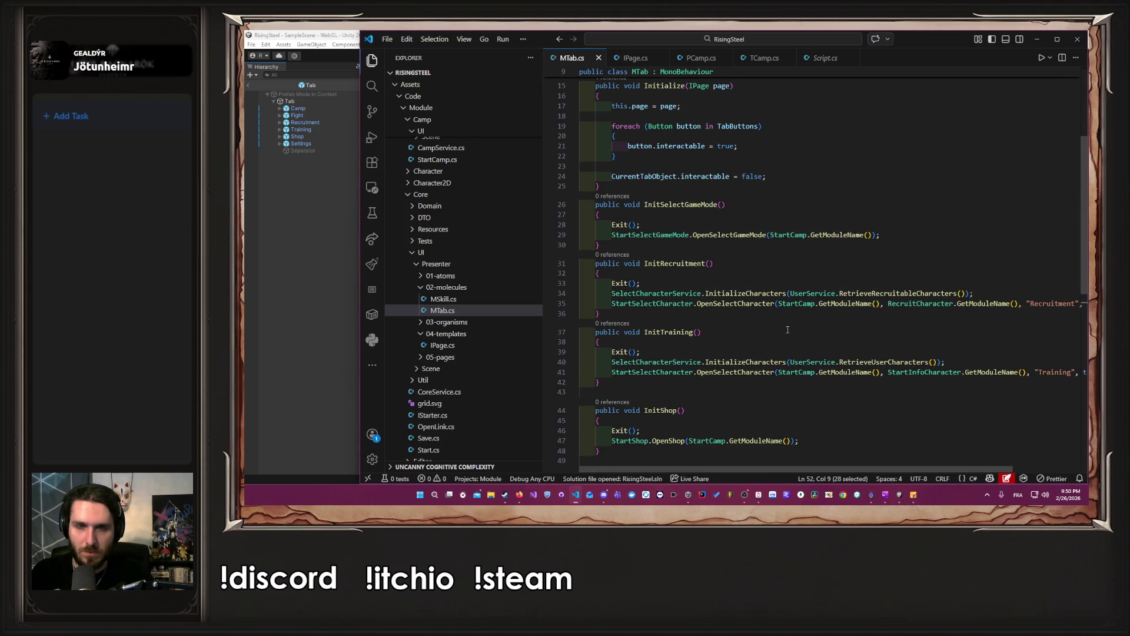
{"action": "scroll", "coordinate": [787, 329], "scroll_direction": "up", "scroll_amount": 2}
{"action": "key", "text": "ctrl+x"}
{"action": "left_click", "coordinate": [712, 228]}
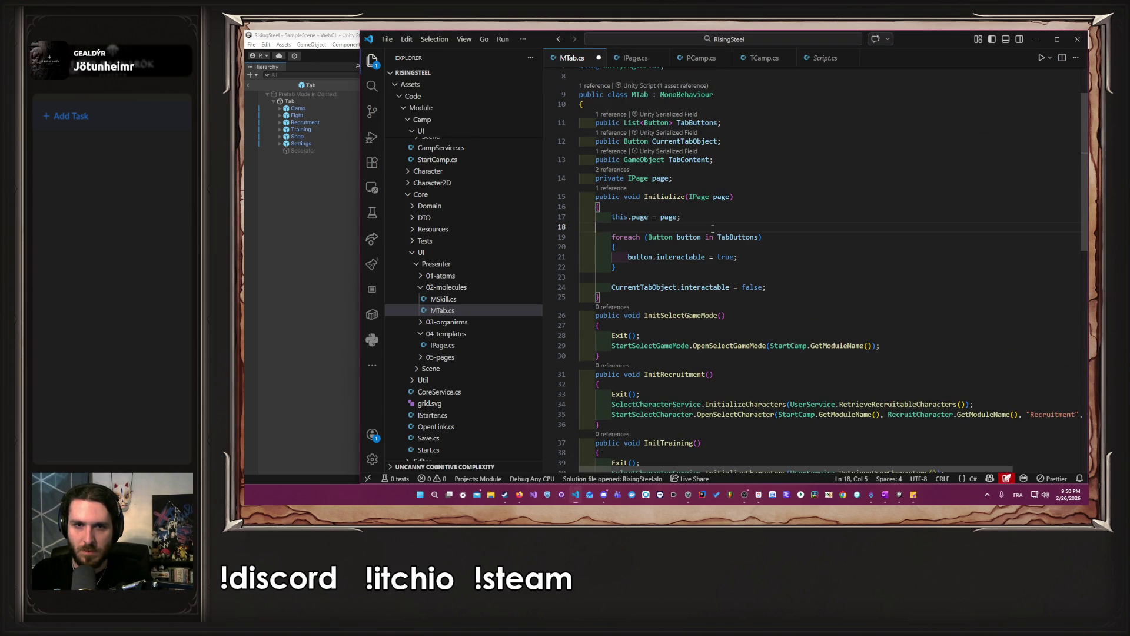
{"action": "key", "text": "ctrl+v"}
{"action": "key", "text": "ctrl+s"}
{"action": "double_click", "coordinate": [712, 227]}
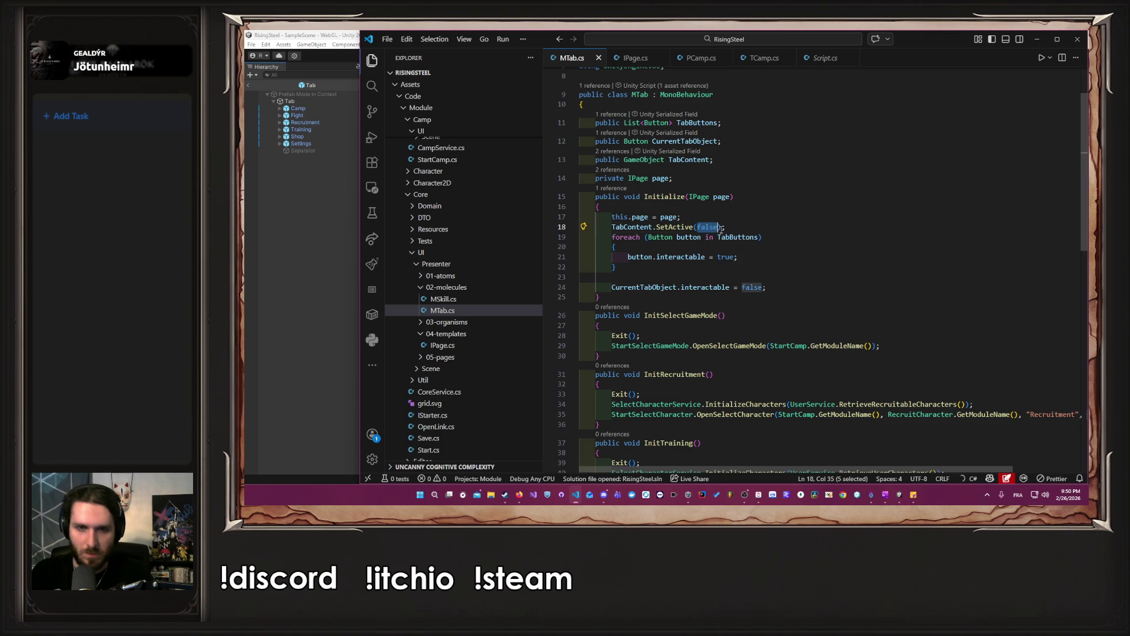
{"action": "type", "text": "true"}
{"action": "key", "text": "ctrl+s"}
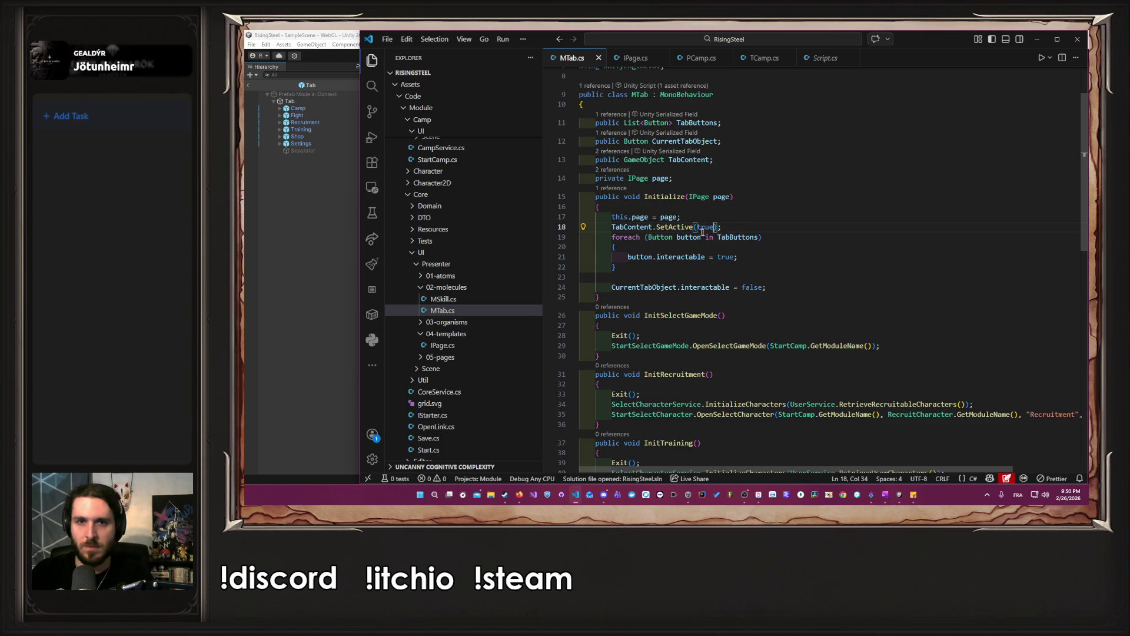
{"action": "key", "text": "alt+Tab"}
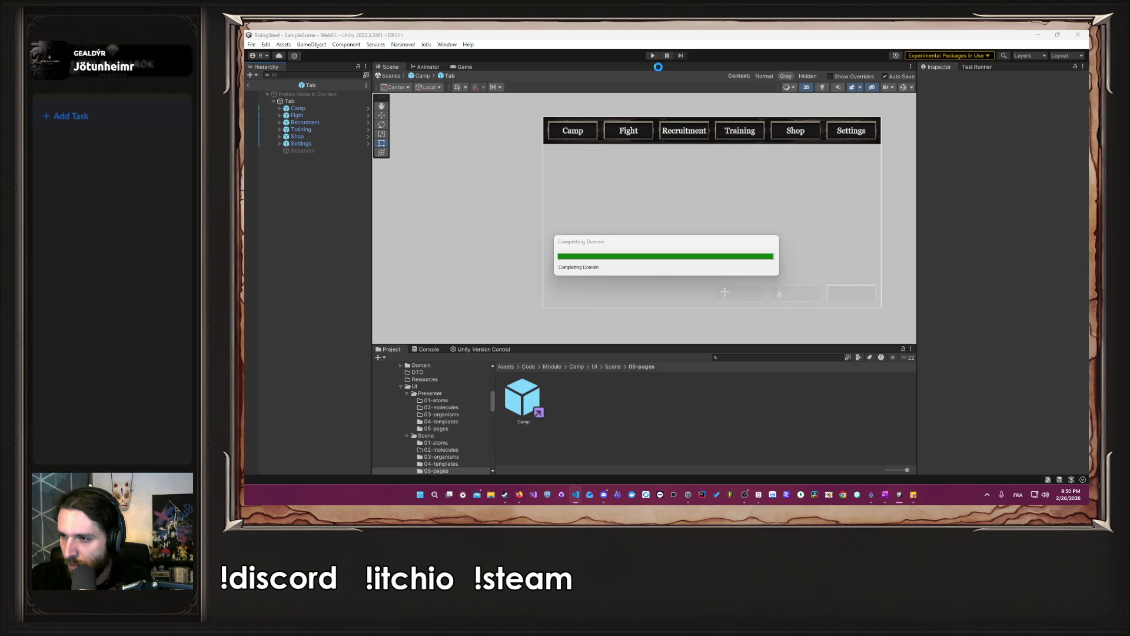
{"action": "left_click", "coordinate": [658, 70]}
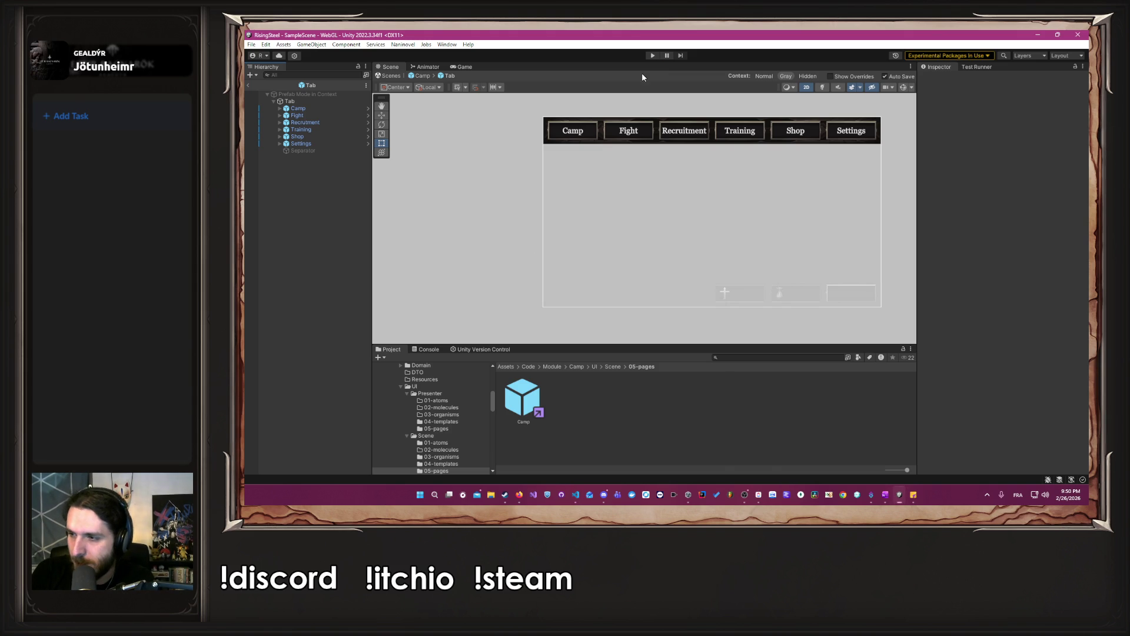
{"action": "key", "text": "alt+Tab"}
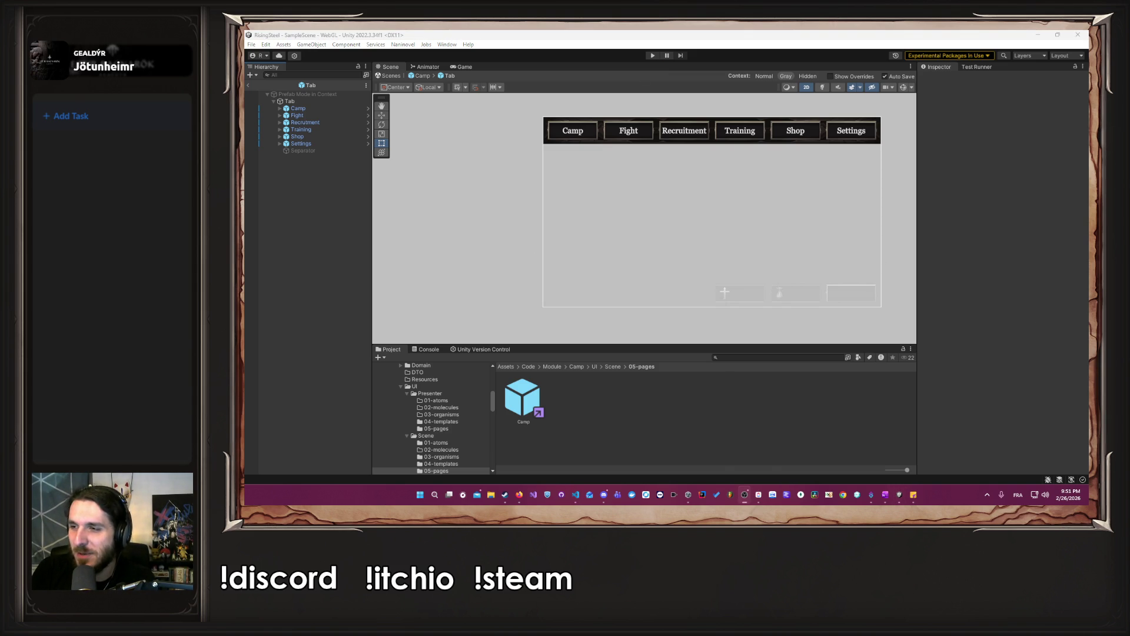
{"action": "left_click", "coordinate": [652, 55]}
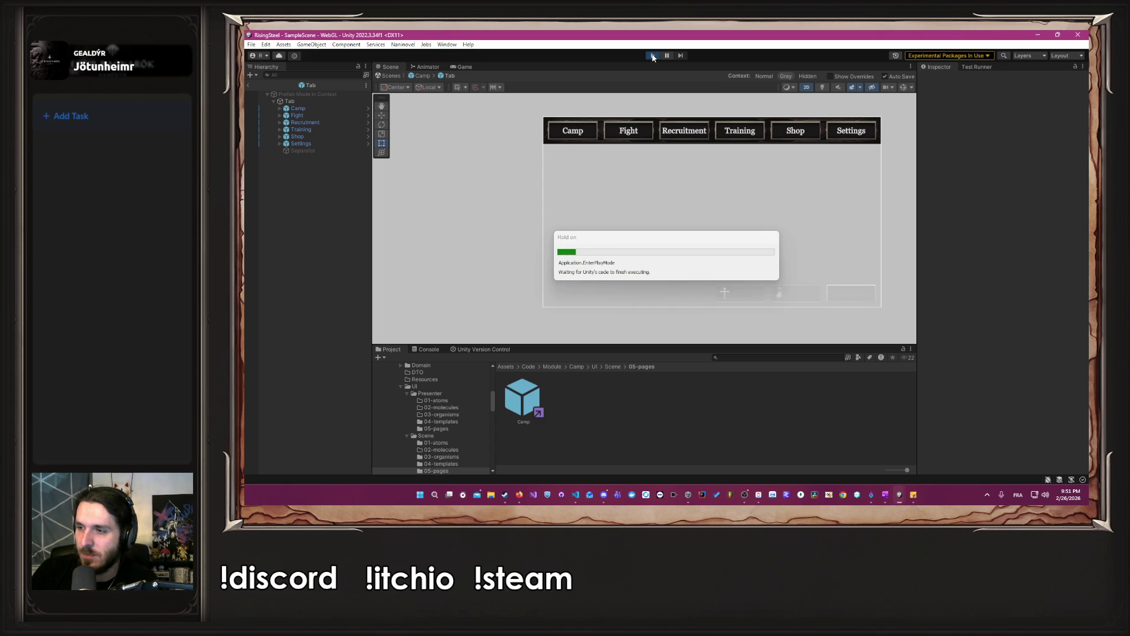
{"action": "left_click", "coordinate": [659, 169]}
{"action": "type", "text": "Alb"}
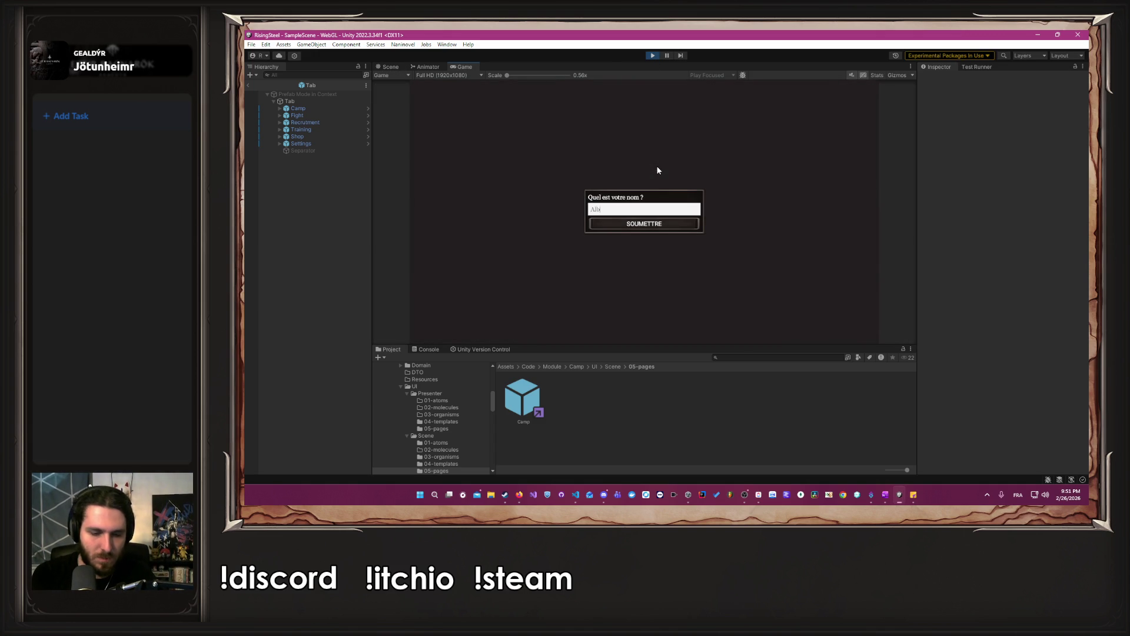
{"action": "key", "text": "Return"}
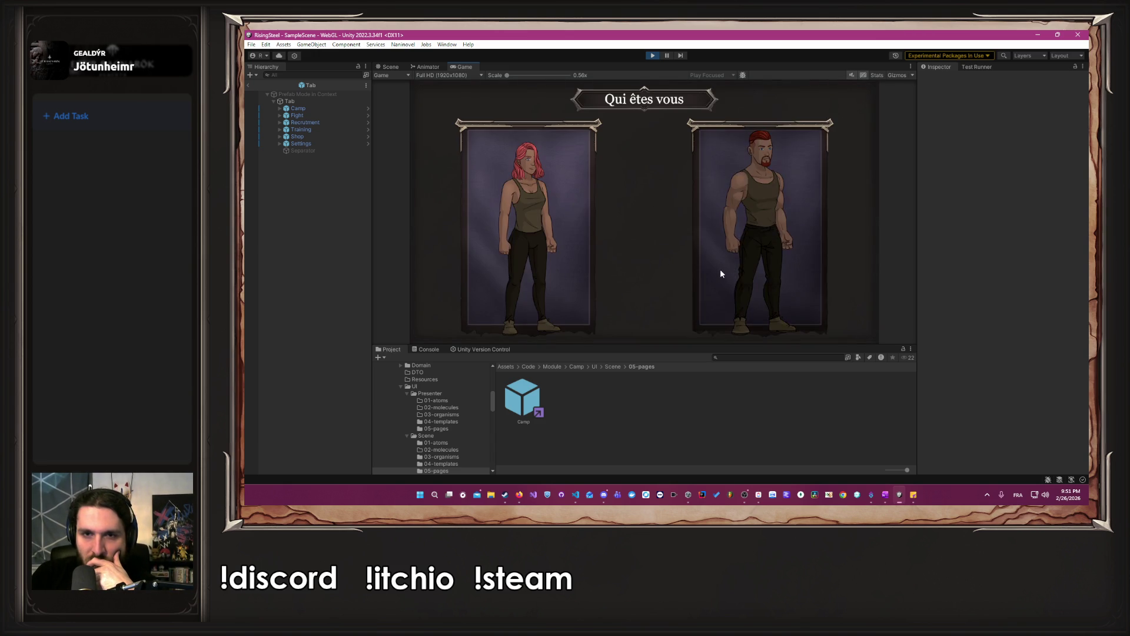
{"action": "left_click", "coordinate": [720, 269]}
{"action": "left_click", "coordinate": [658, 211]}
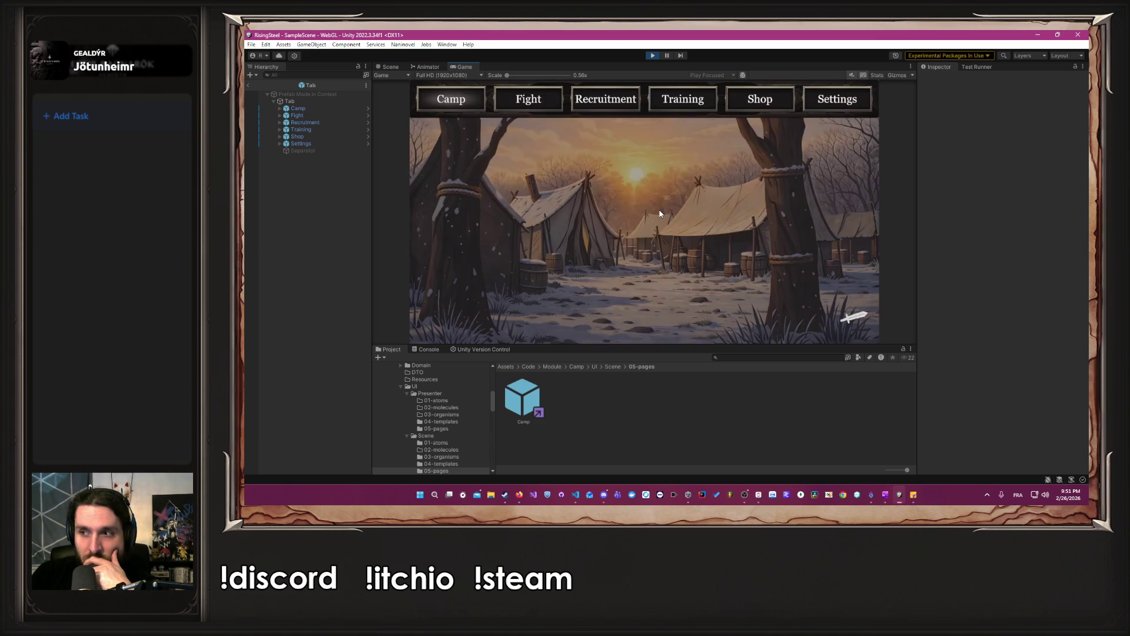
{"action": "left_click", "coordinate": [527, 98]}
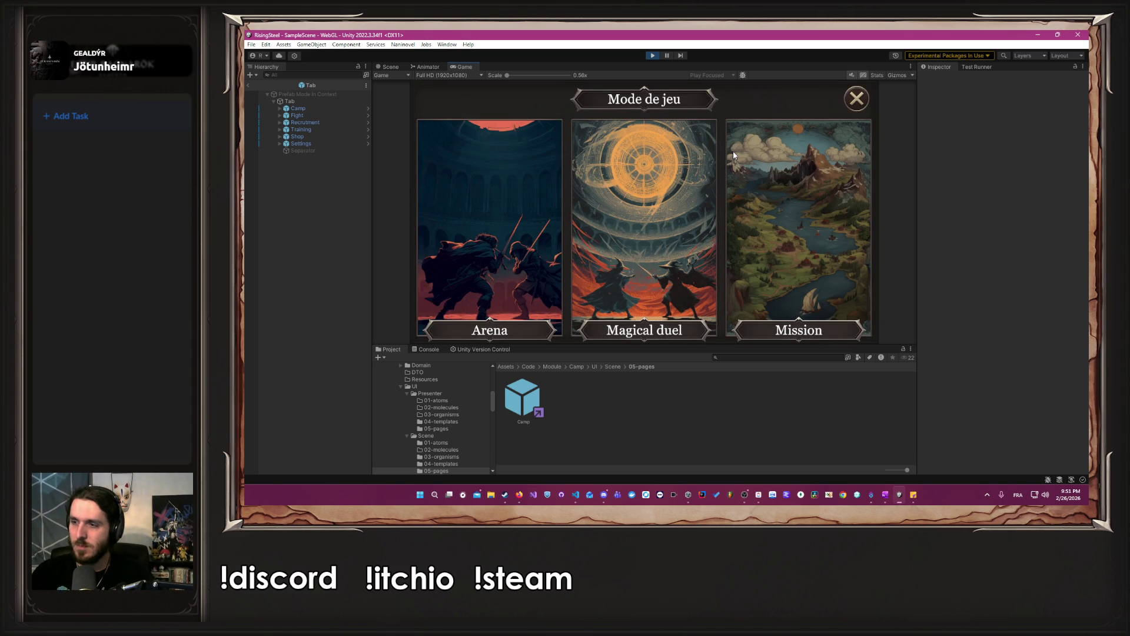
{"action": "left_click", "coordinate": [652, 56]}
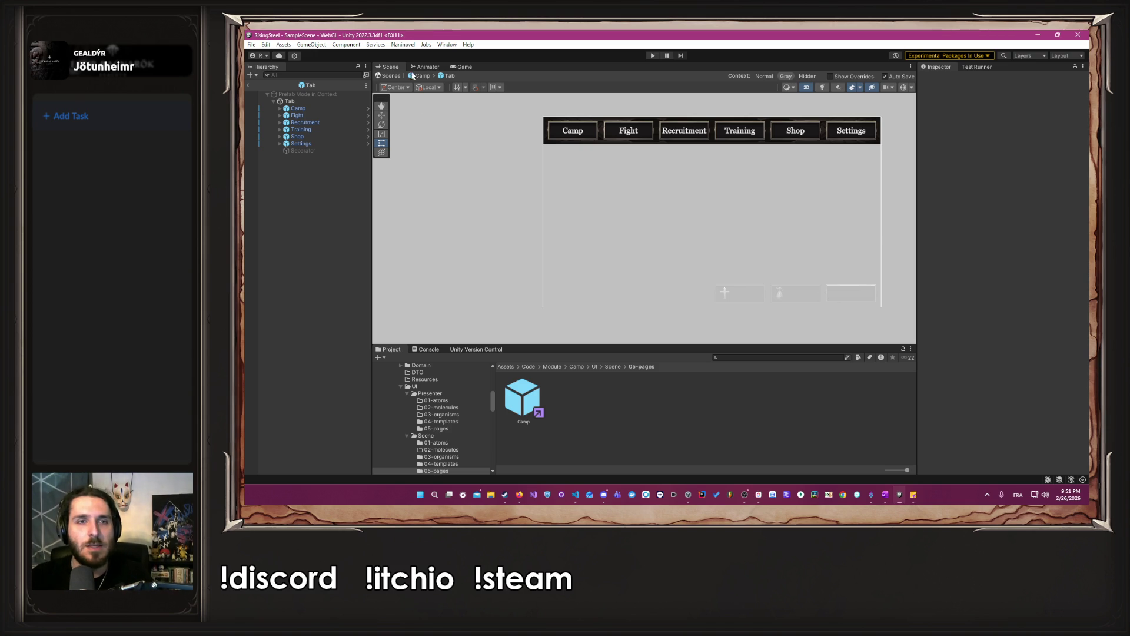
Drag the Head stat boxes up under the tab bar, save the Camp prefab, and enter Play mode.
{"action": "left_click", "coordinate": [412, 75]}
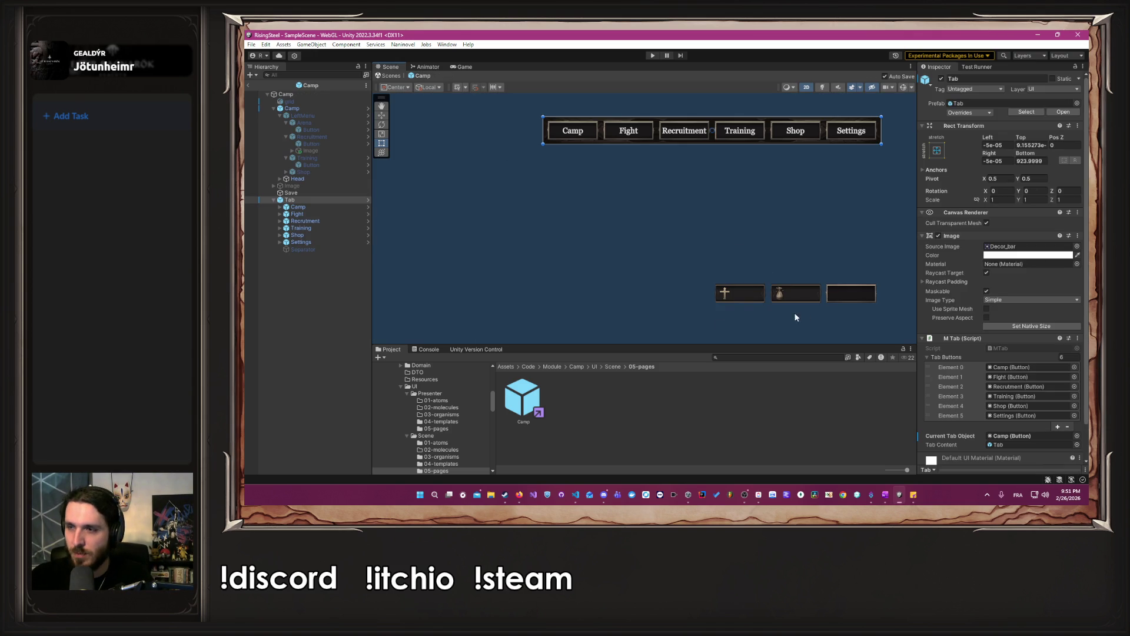
{"action": "left_click", "coordinate": [325, 108]}
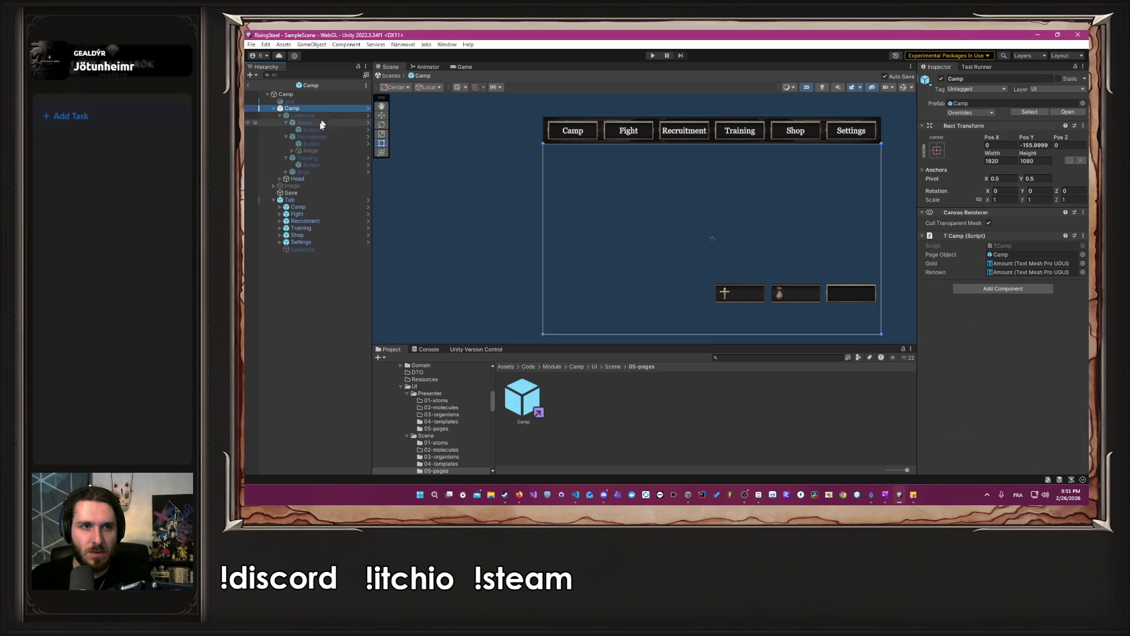
{"action": "left_click", "coordinate": [320, 179]}
{"action": "left_click_drag", "start_coordinate": [785, 293], "coordinate": [793, 158]}
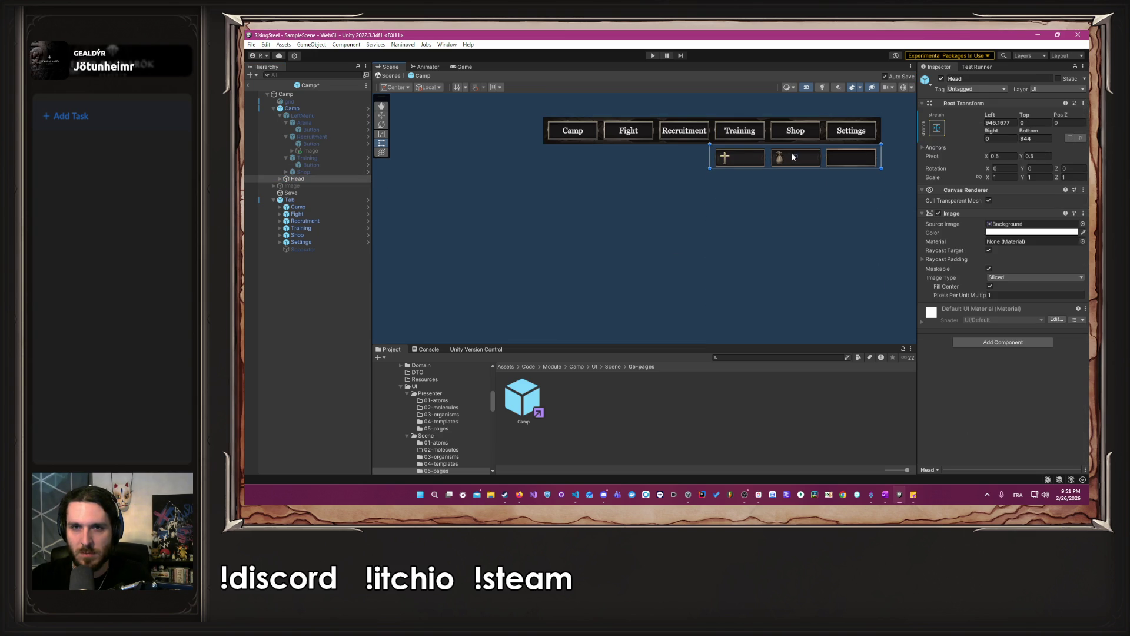
{"action": "left_click", "coordinate": [692, 172]}
{"action": "key", "text": "ctrl+p"}
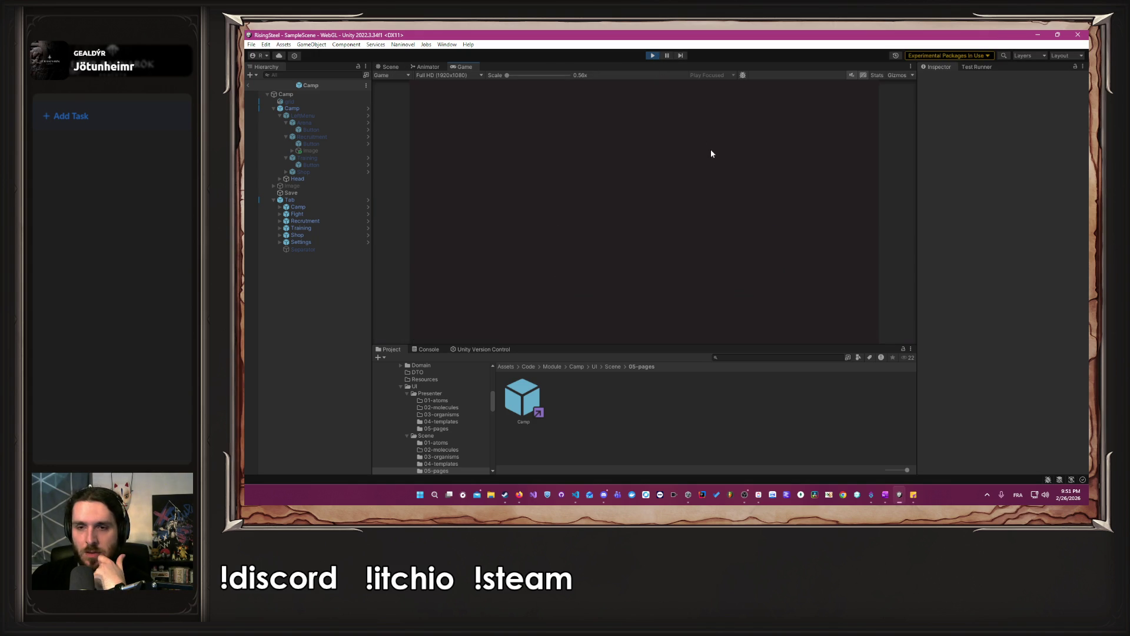
{"action": "left_click", "coordinate": [614, 500]}
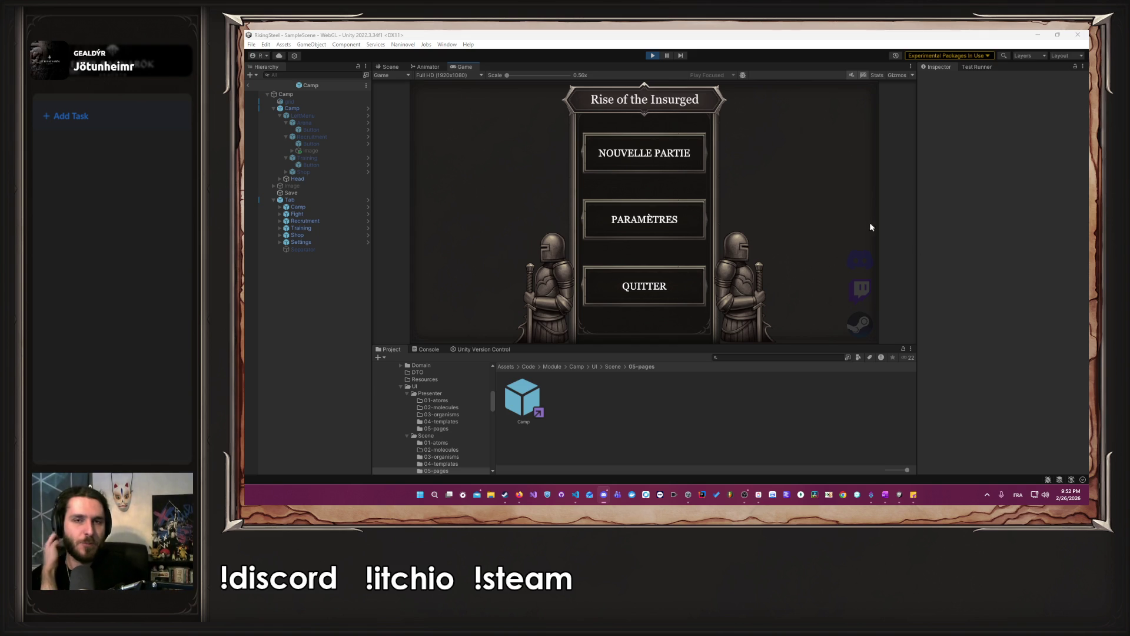
Start a new game, submit the name, pick a character and tutorial option to reach camp.
{"action": "left_click", "coordinate": [590, 153]}
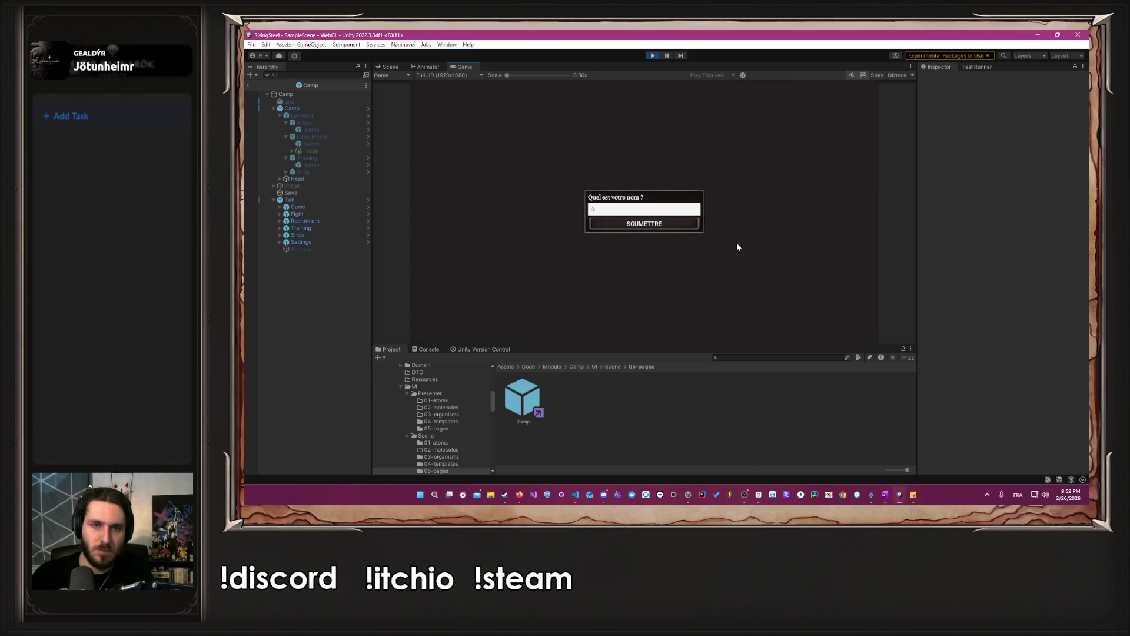
{"action": "type", "text": "Albert"}
{"action": "key", "text": "Return"}
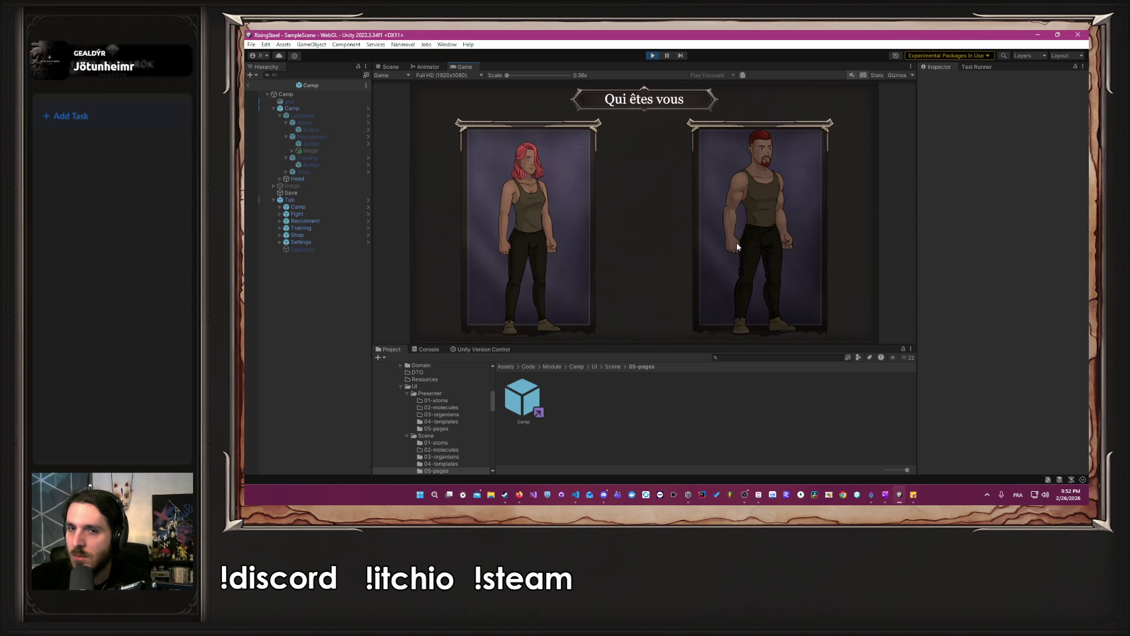
{"action": "left_click", "coordinate": [736, 246]}
{"action": "left_click", "coordinate": [666, 210]}
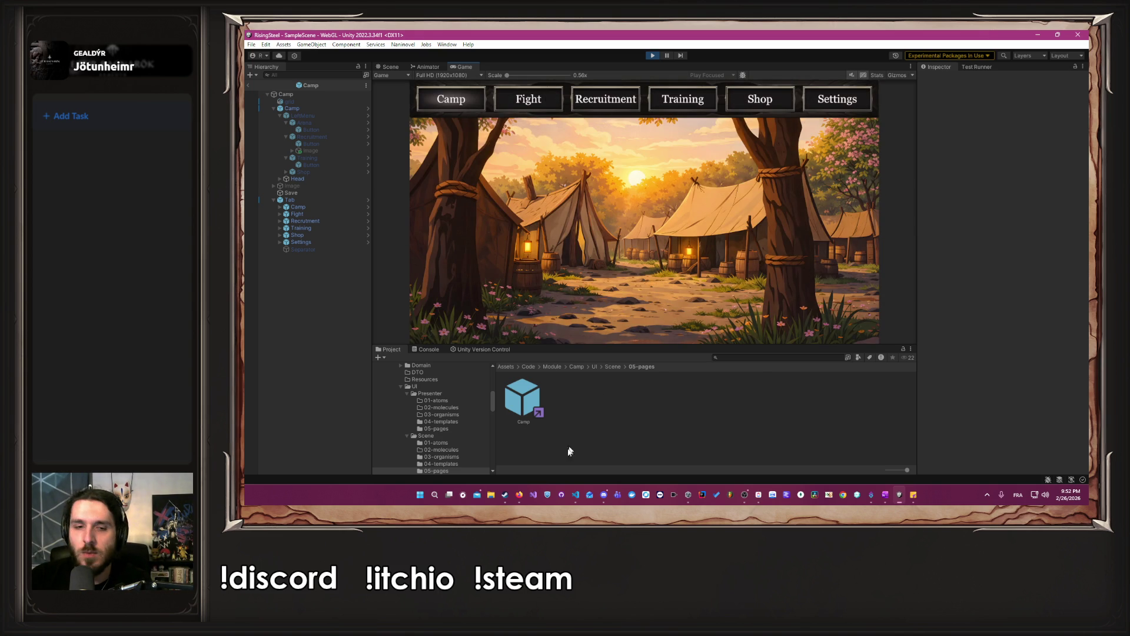
{"action": "left_click", "coordinate": [520, 496]}
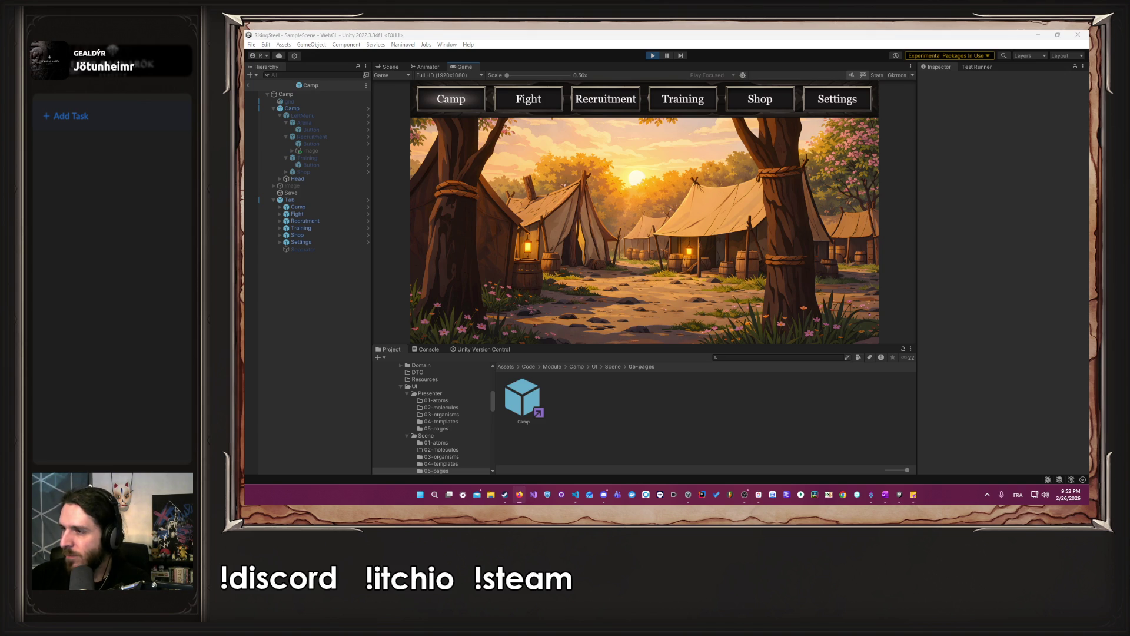
{"action": "key", "text": "alt+Tab"}
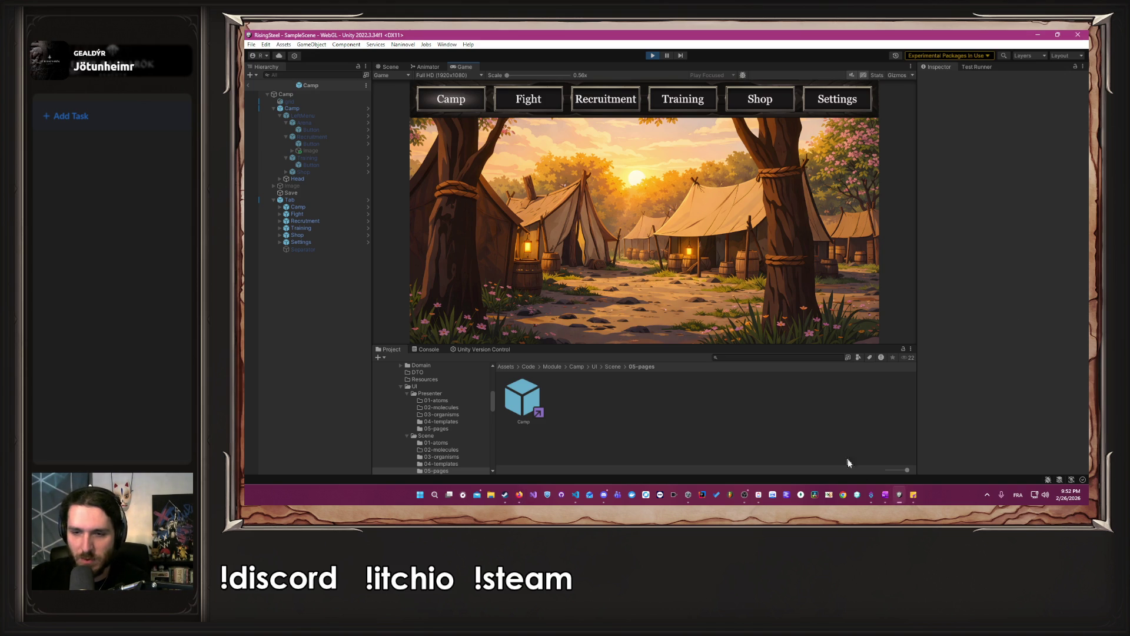
{"action": "left_click", "coordinate": [744, 495]}
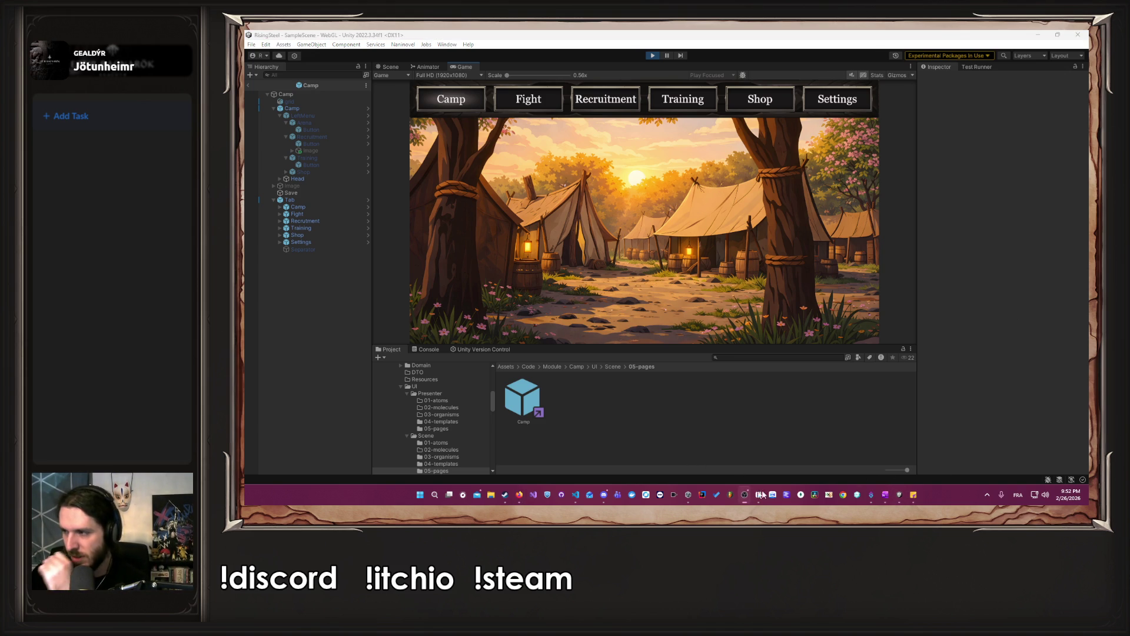
{"action": "key", "text": "alt+Tab"}
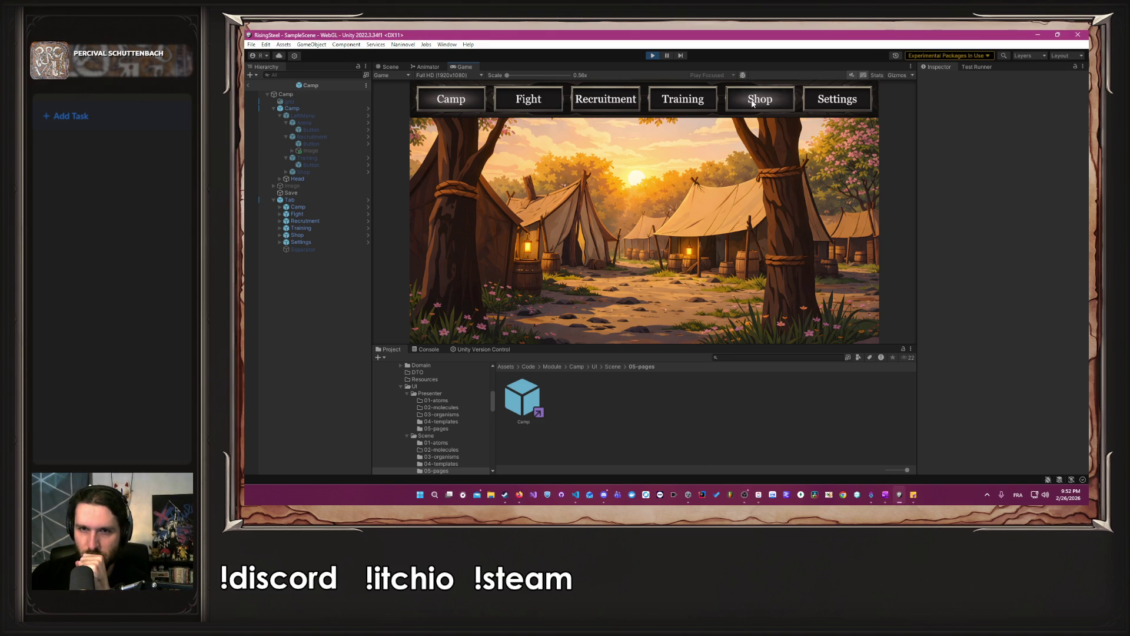
Open and close the Training page, then the Recruitment page.
{"action": "left_click", "coordinate": [681, 99]}
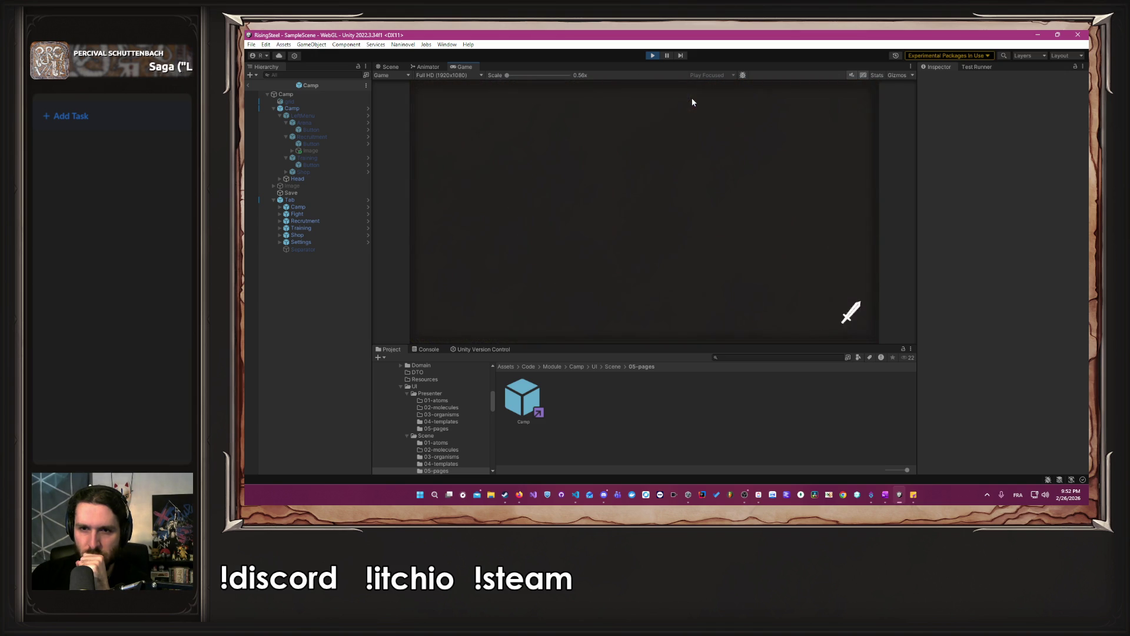
{"action": "left_click", "coordinate": [856, 99]}
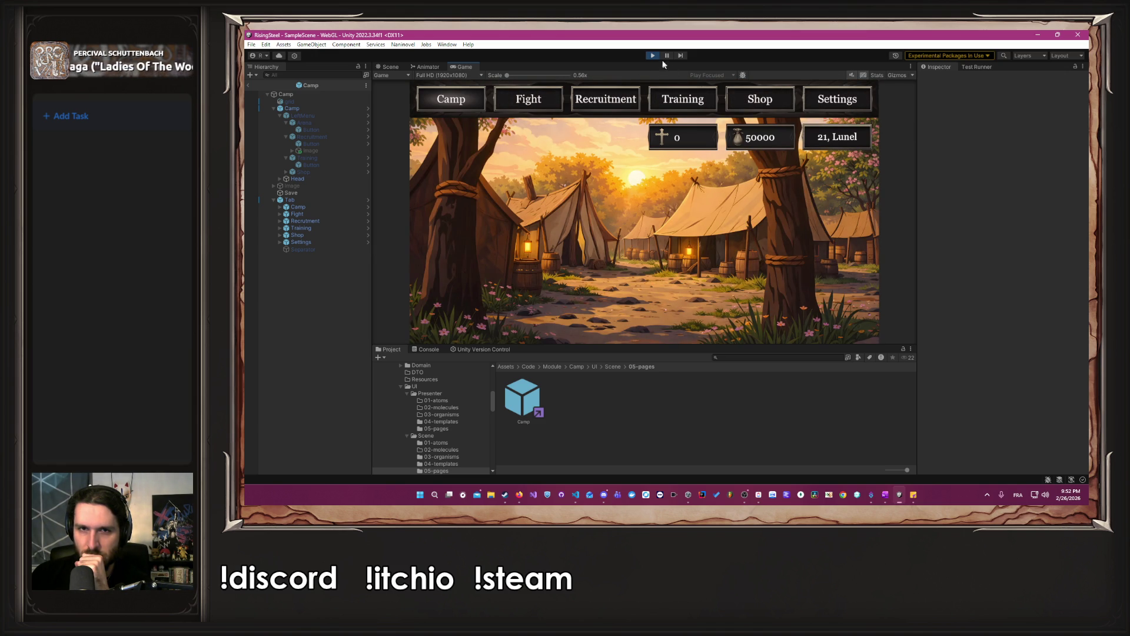
{"action": "left_click", "coordinate": [615, 96]}
{"action": "left_click", "coordinate": [849, 100]}
Restart Play mode and reach camp again via New Game and Skip Tutorial.
{"action": "left_click", "coordinate": [652, 55]}
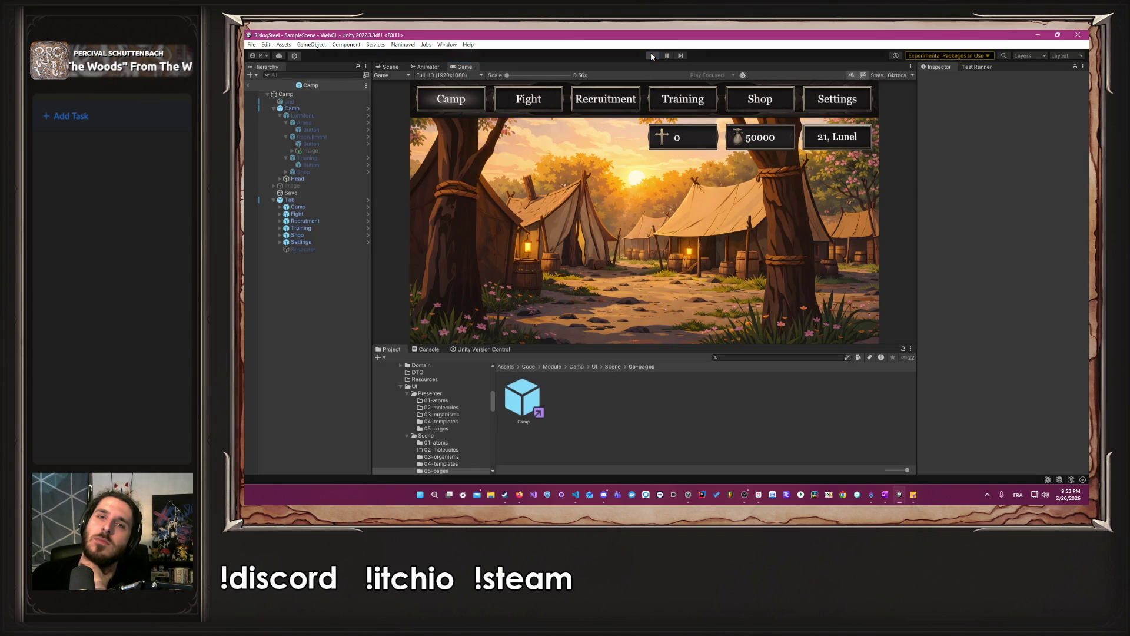
{"action": "left_click", "coordinate": [652, 55]}
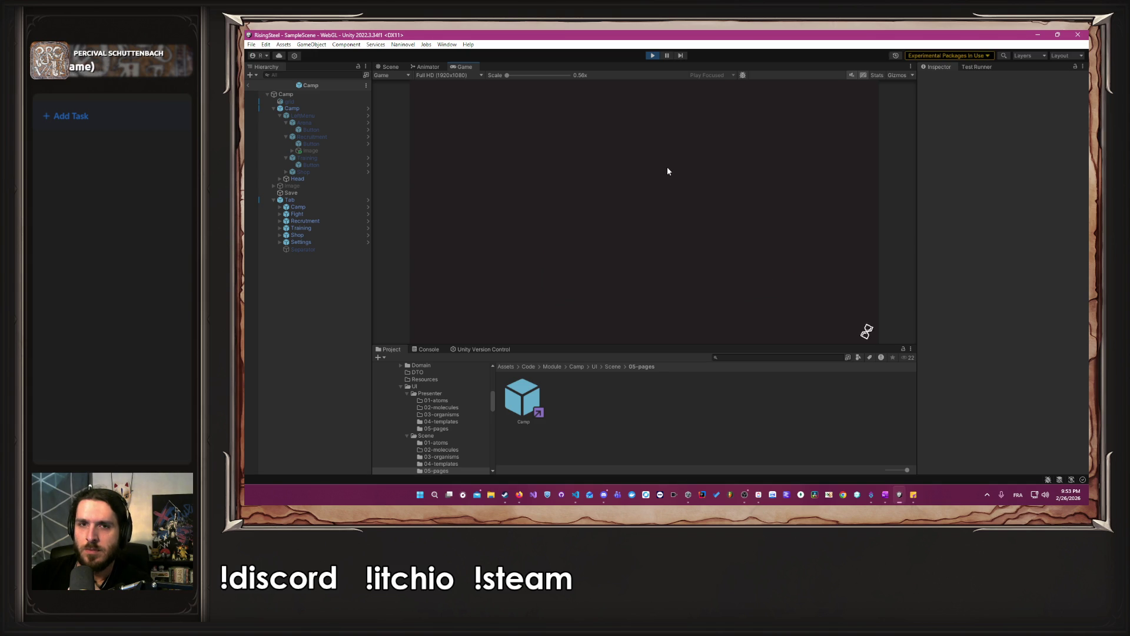
{"action": "left_click", "coordinate": [668, 148]}
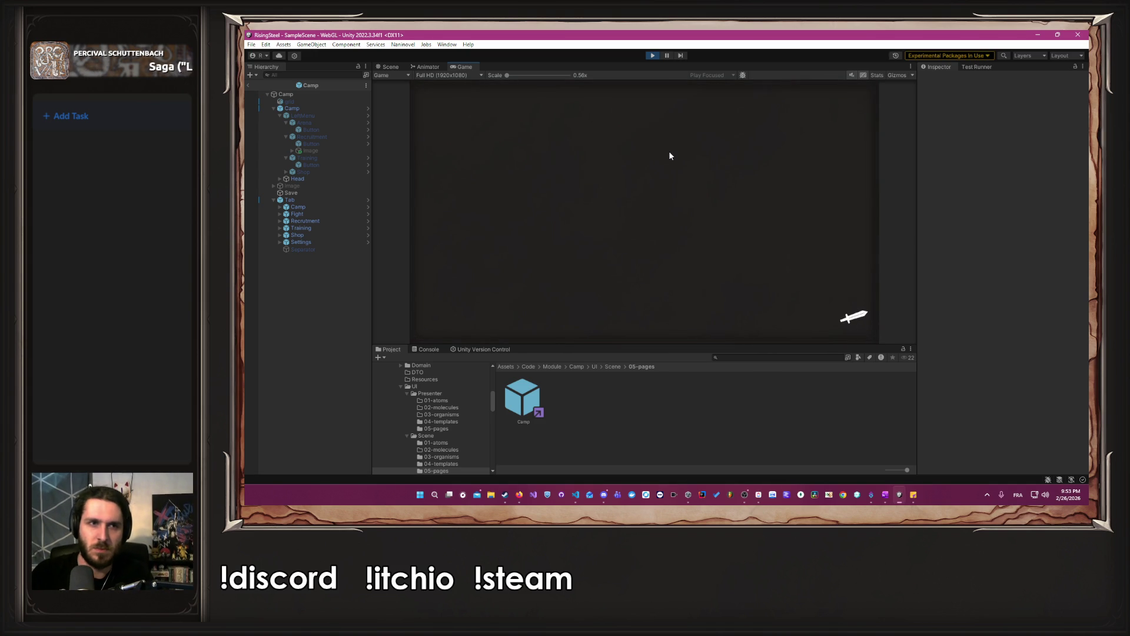
{"action": "left_click", "coordinate": [724, 253]}
{"action": "left_click", "coordinate": [614, 203]}
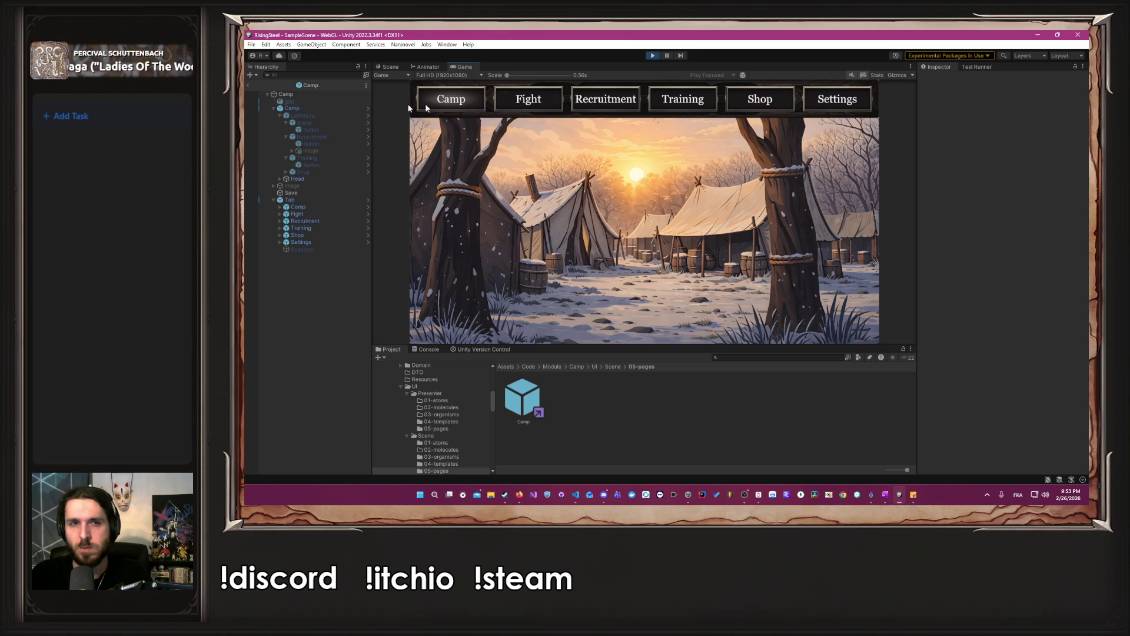
Stop Play mode and return to MTab.cs in VS Code.
{"action": "left_click", "coordinate": [652, 55]}
{"action": "key", "text": "alt+Tab"}
{"action": "key", "text": "Escape"}
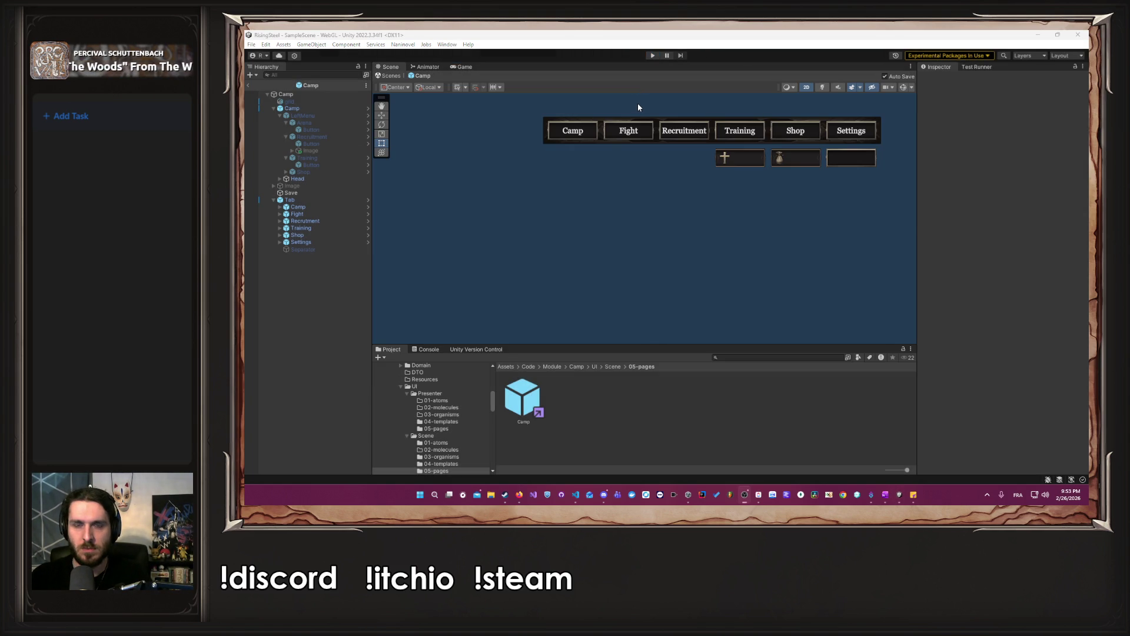
{"action": "key", "text": "alt+Tab"}
{"action": "key", "text": "alt+Tab"}
{"action": "key", "text": "alt+Tab"}
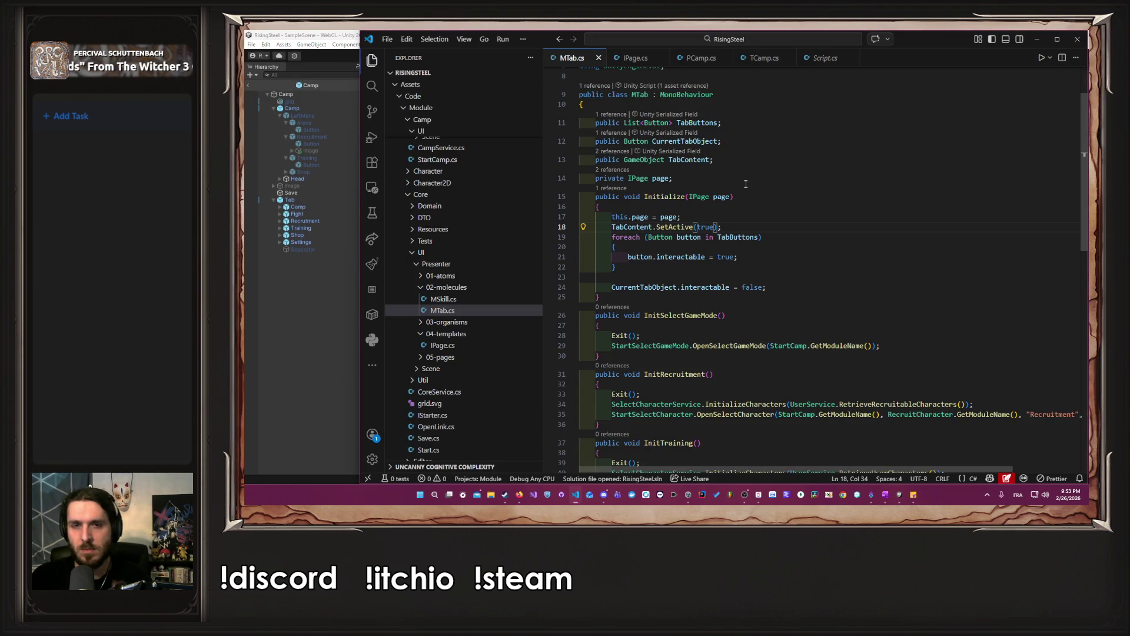
Insert a blank line after line 18's SetActive(true) call and save MTab.cs.
{"action": "left_click", "coordinate": [748, 226]}
{"action": "key", "text": "Return"}
{"action": "key", "text": "ctrl+s"}
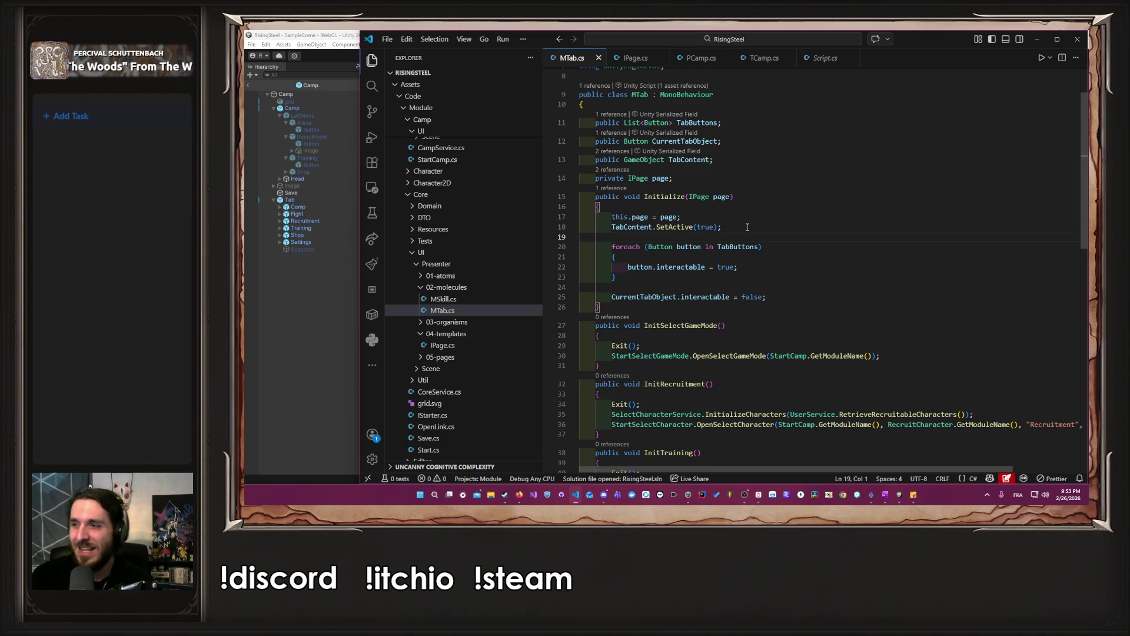
Review the four field declarations, then return to Unity after the recompile.
{"action": "scroll", "coordinate": [747, 228], "scroll_direction": "down", "scroll_amount": 3}
{"action": "scroll", "coordinate": [783, 236], "scroll_direction": "up", "scroll_amount": 6}
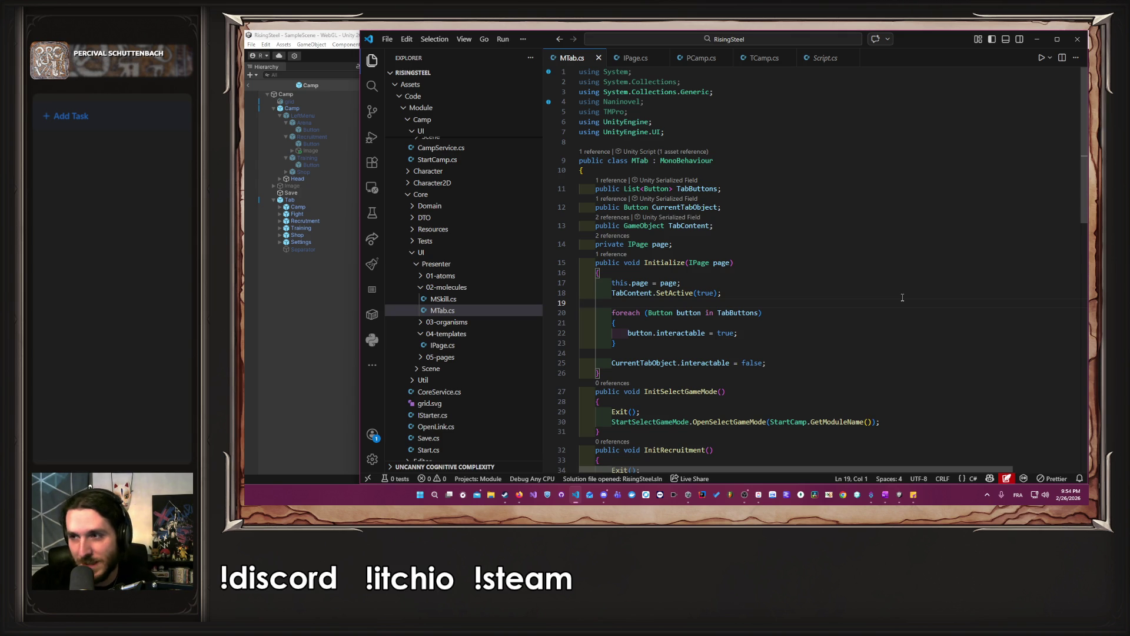
{"action": "key", "text": "Up"}
{"action": "key", "text": "Up"}
{"action": "key", "text": "Up"}
{"action": "key", "text": "shift+Left"}
{"action": "key", "text": "shift+Up"}
{"action": "key", "text": "shift+Up"}
{"action": "key", "text": "shift+Up"}
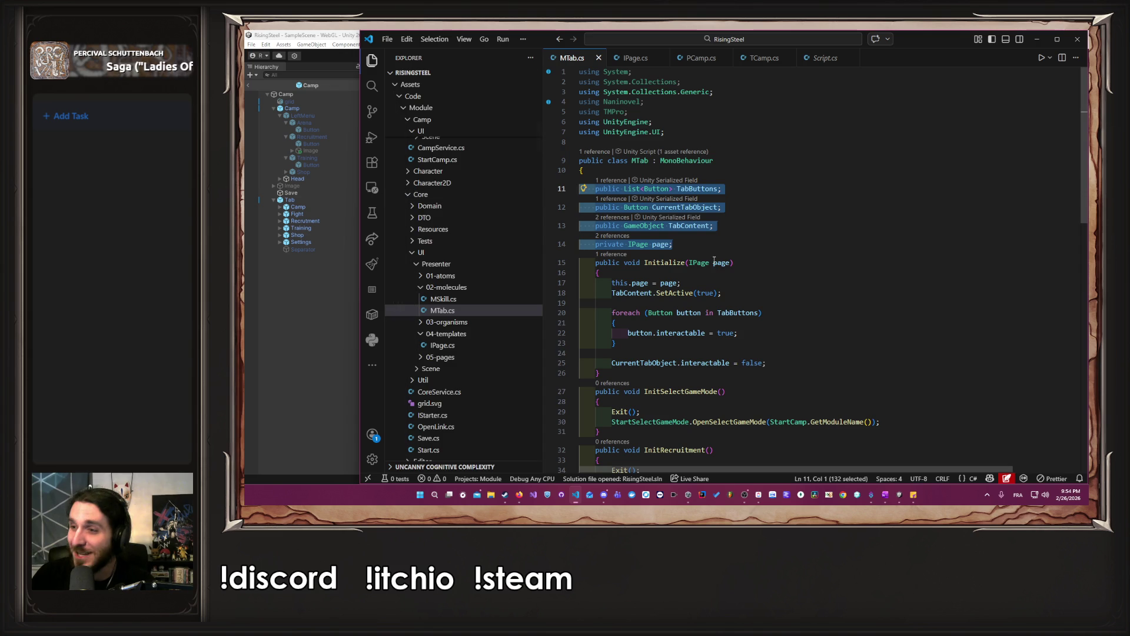
{"action": "key", "text": "Right"}
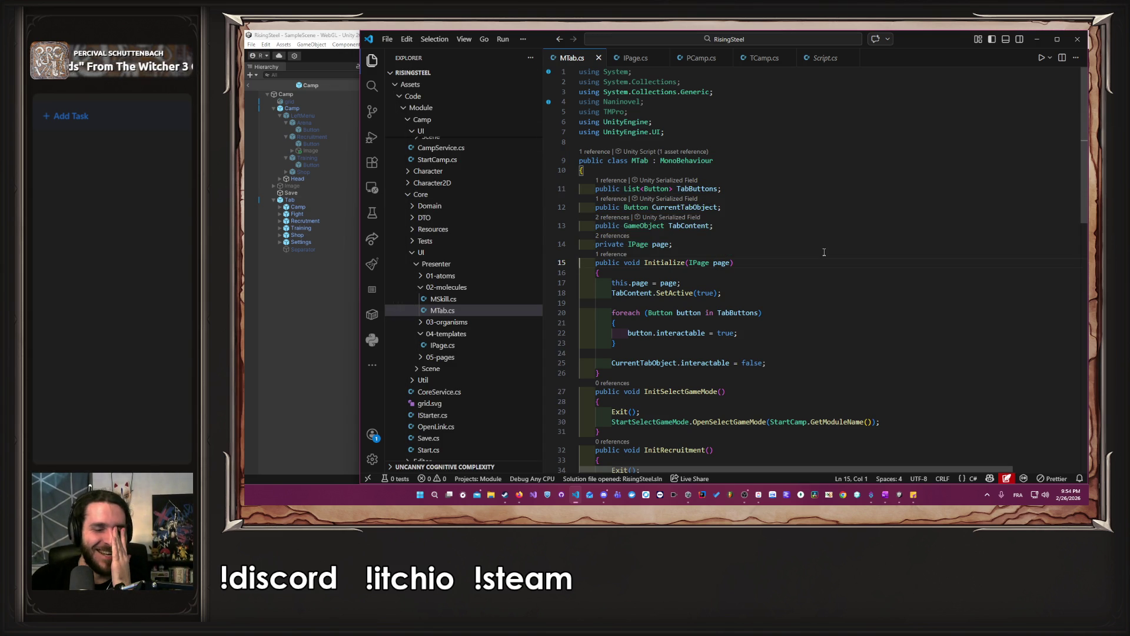
{"action": "left_click", "coordinate": [306, 318]}
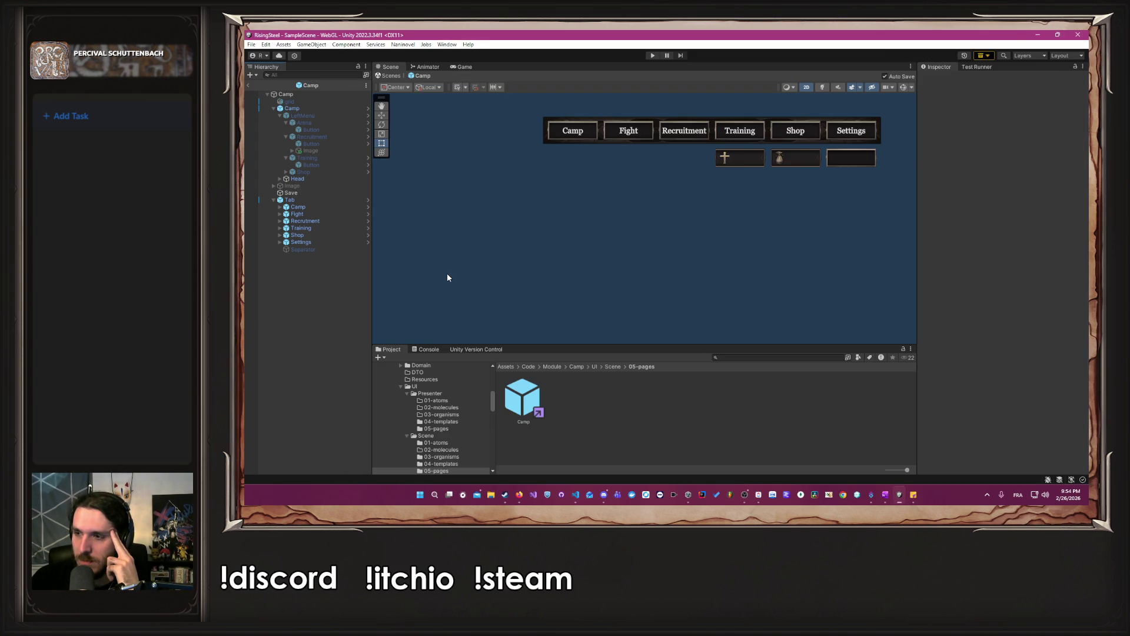
{"action": "key", "text": "alt+Tab"}
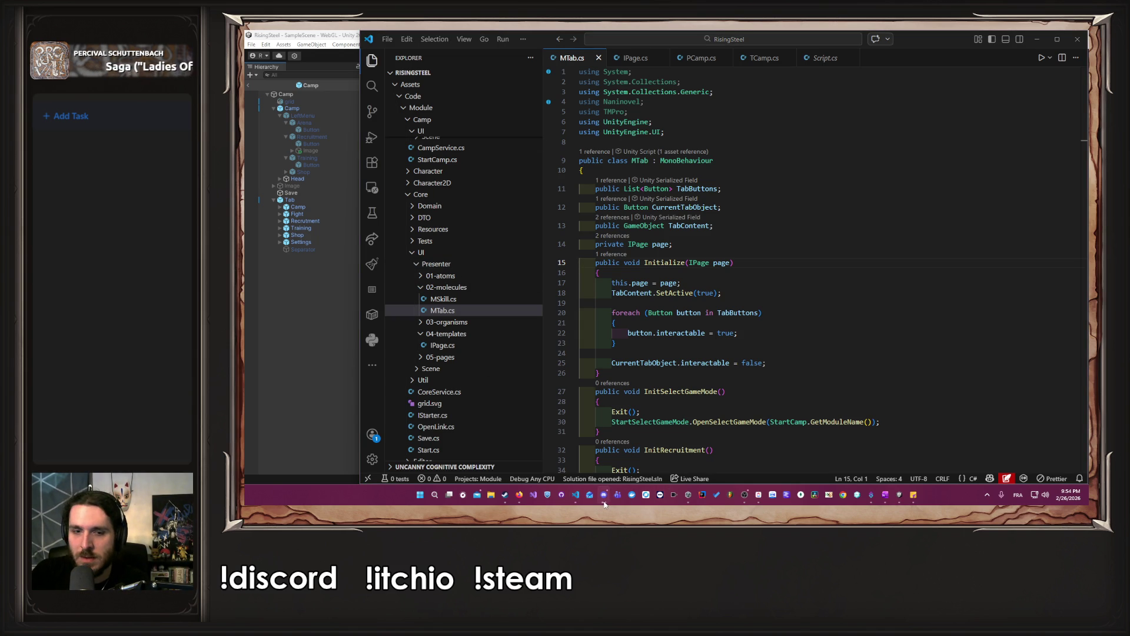
{"action": "left_click", "coordinate": [767, 302]}
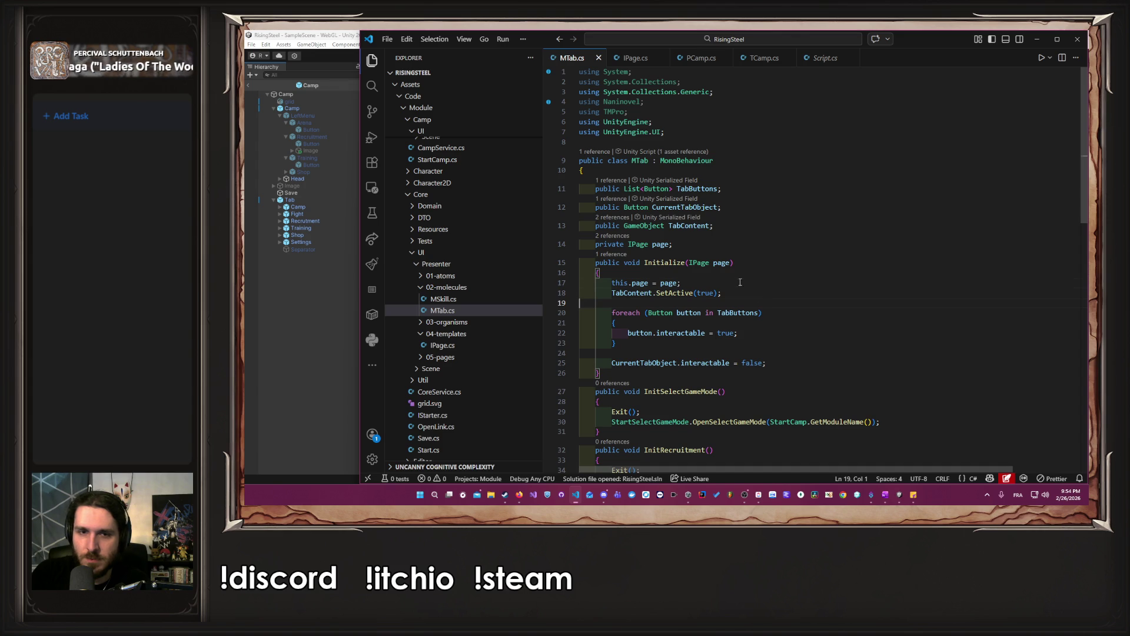
{"action": "left_click", "coordinate": [305, 283]}
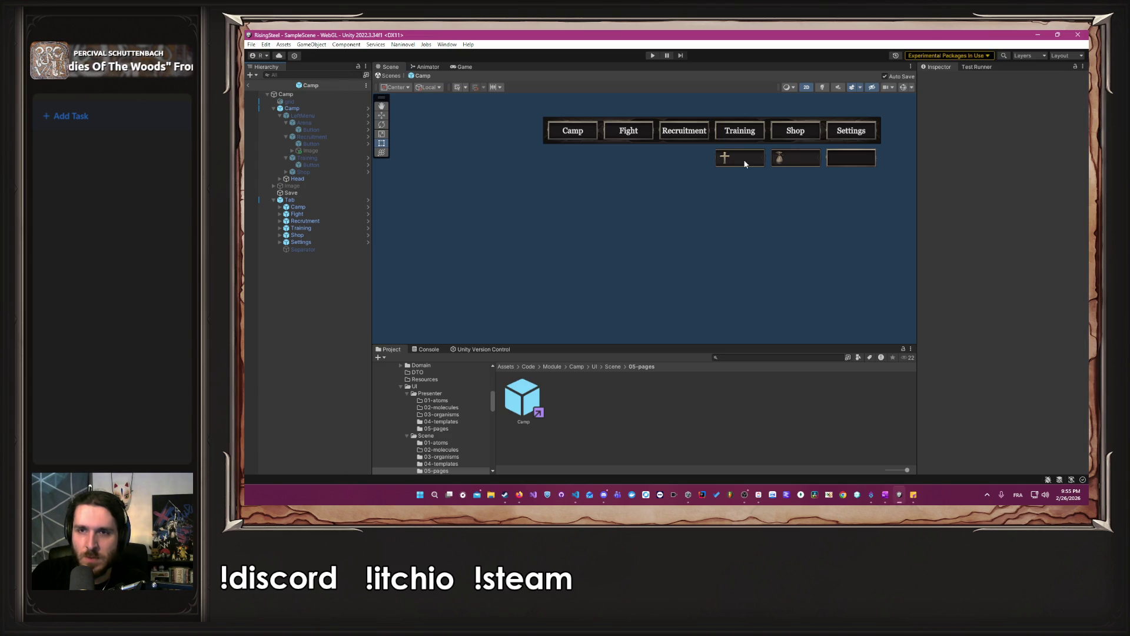
Toggle Head's active checkbox off and back on, then collapse Camp in the Hierarchy.
{"action": "scroll", "coordinate": [834, 160], "scroll_direction": "up", "scroll_amount": 3}
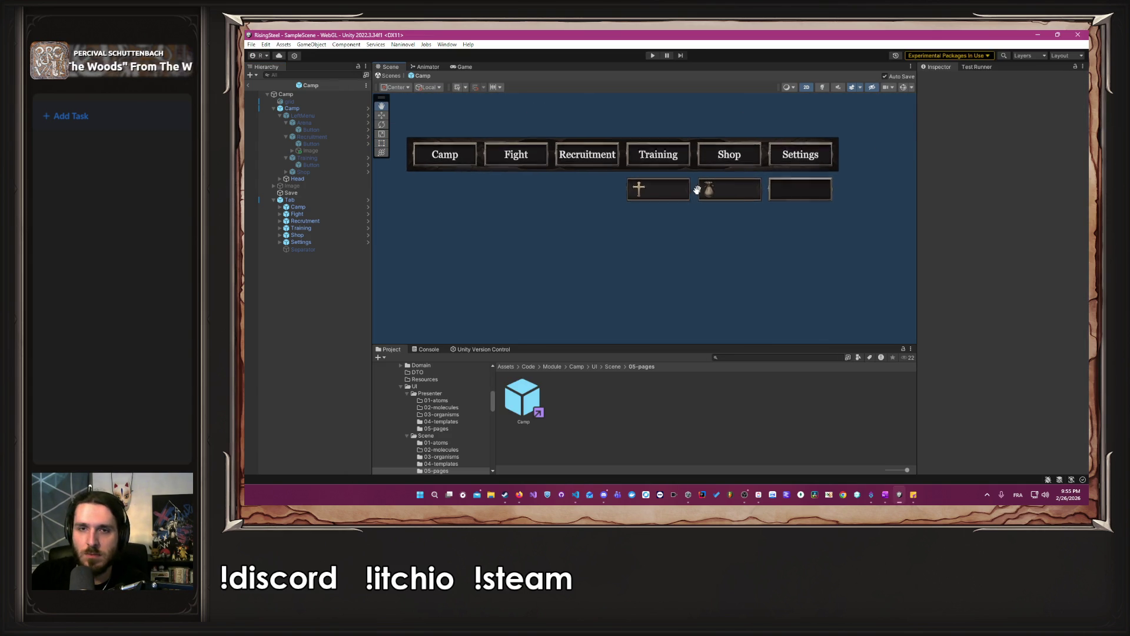
{"action": "left_click", "coordinate": [344, 191]}
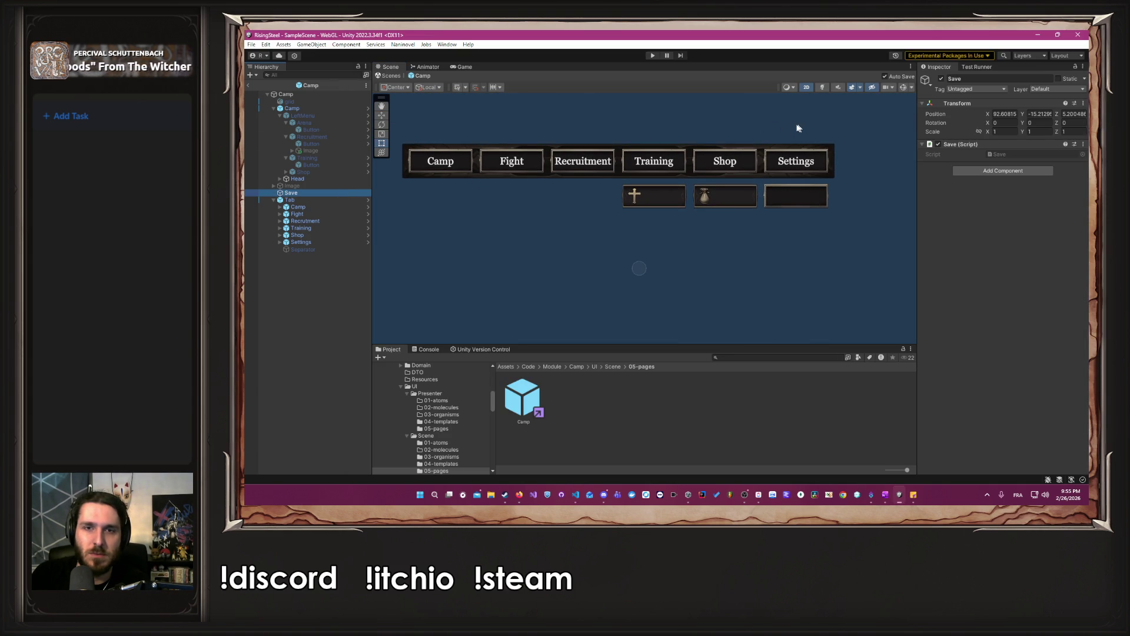
{"action": "left_click", "coordinate": [316, 180]}
{"action": "left_click", "coordinate": [941, 79]}
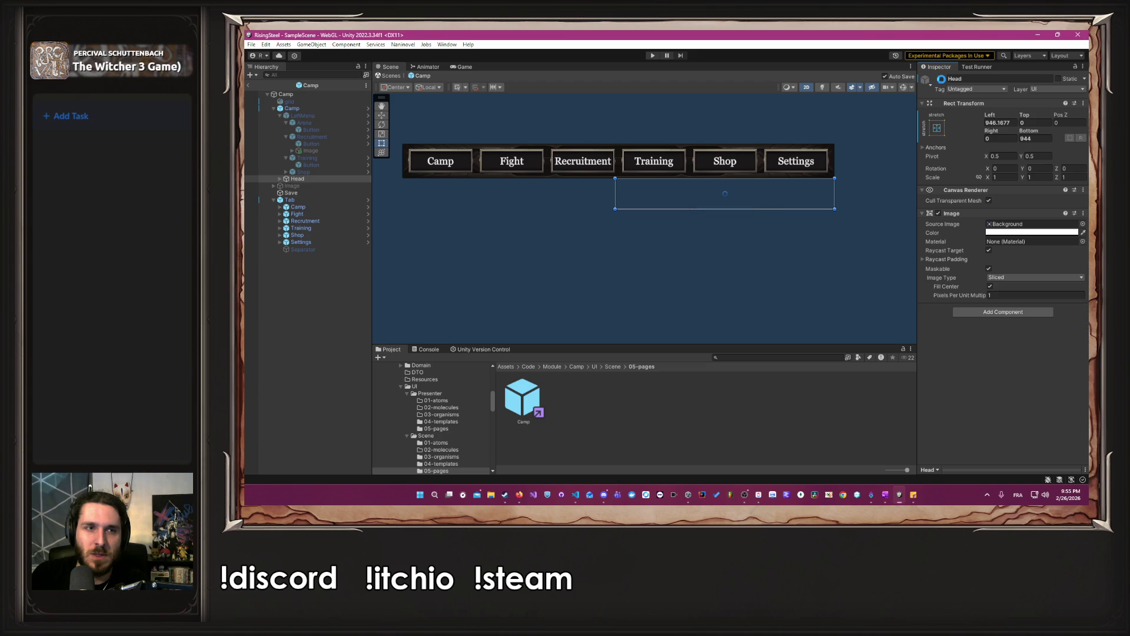
{"action": "left_click", "coordinate": [941, 79]}
{"action": "left_click", "coordinate": [271, 108]}
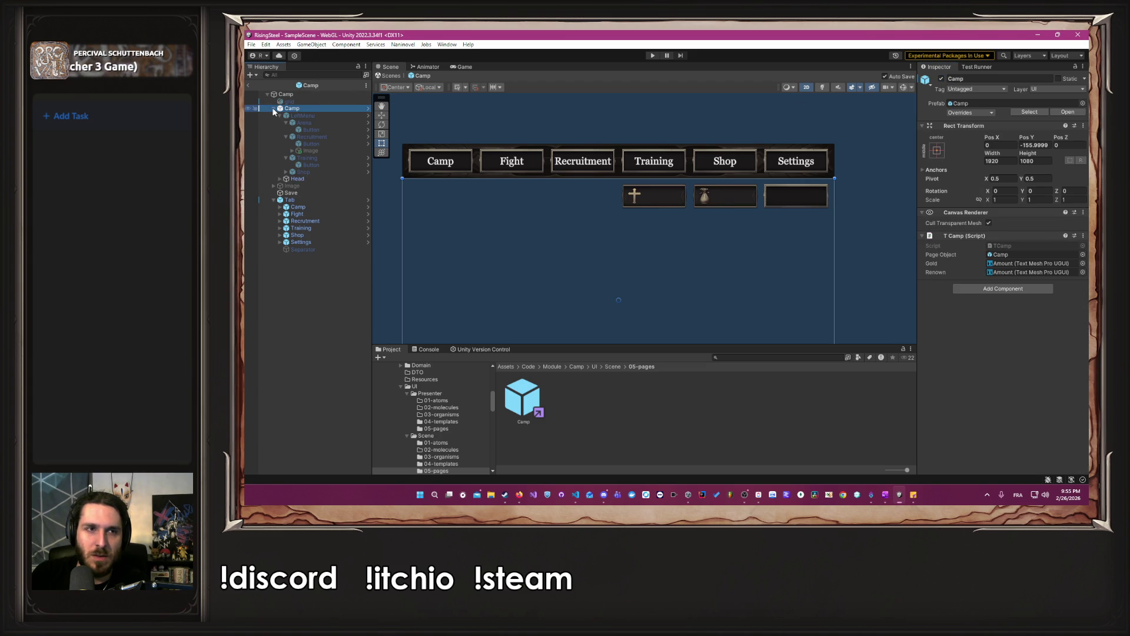
{"action": "left_click", "coordinate": [273, 109]}
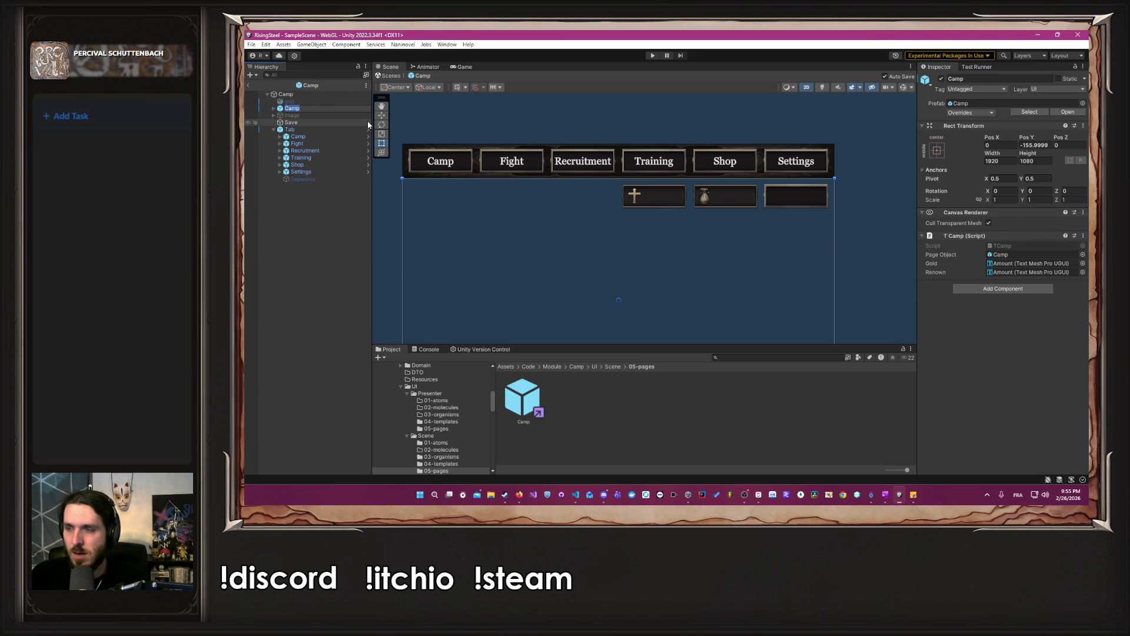
{"action": "key", "text": "alt+Tab"}
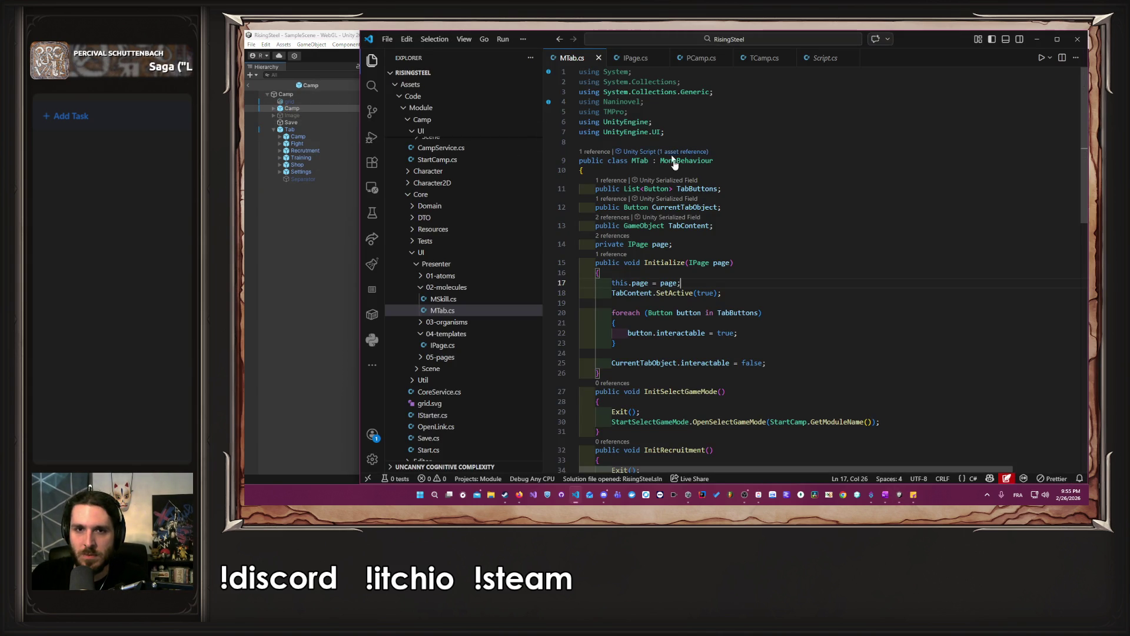
In PCamp, jump to TCamp's Awake definition and back to the call.
{"action": "scroll", "coordinate": [758, 237], "scroll_direction": "down", "scroll_amount": 2}
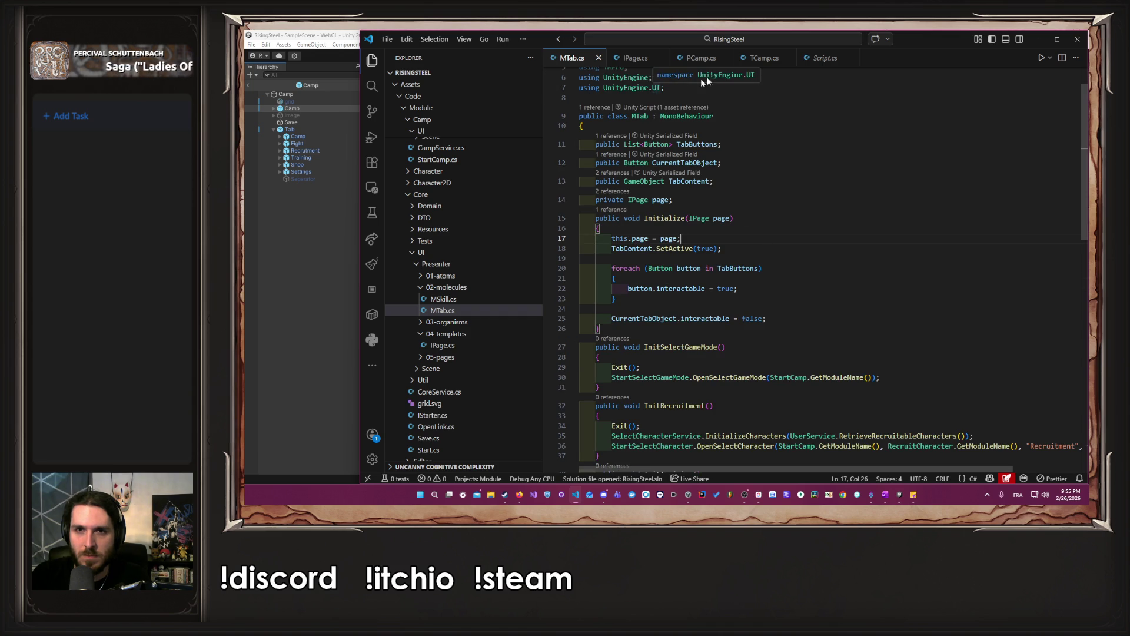
{"action": "left_click", "coordinate": [701, 57]}
{"action": "scroll", "coordinate": [796, 228], "scroll_direction": "up", "scroll_amount": 5}
{"action": "scroll", "coordinate": [796, 228], "scroll_direction": "up", "scroll_amount": 4}
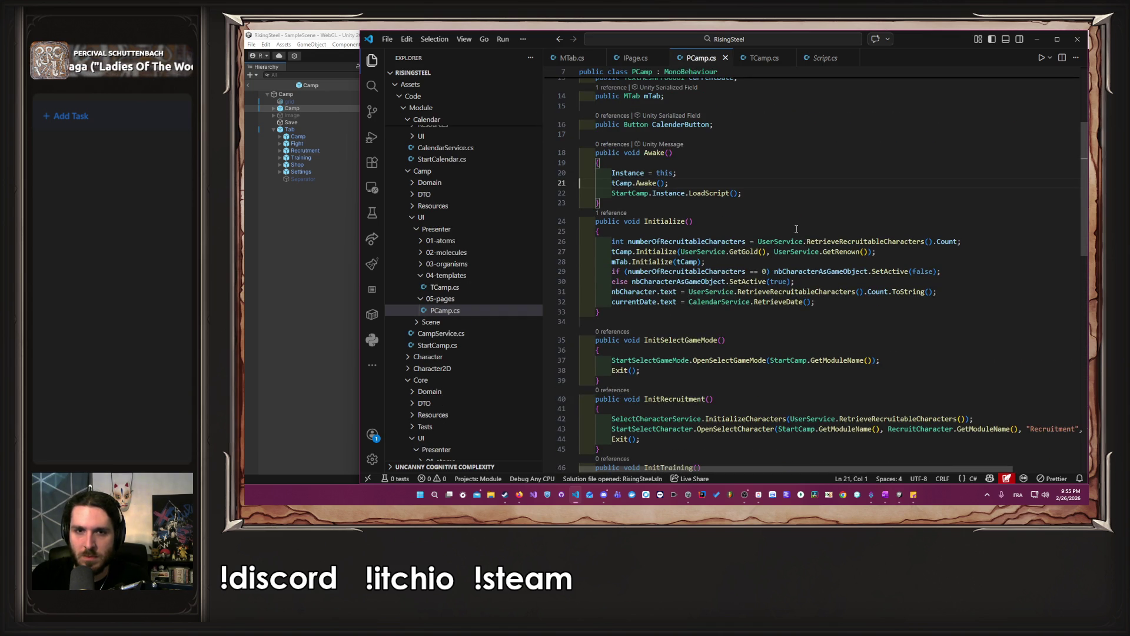
{"action": "scroll", "coordinate": [796, 227], "scroll_direction": "up", "scroll_amount": 1}
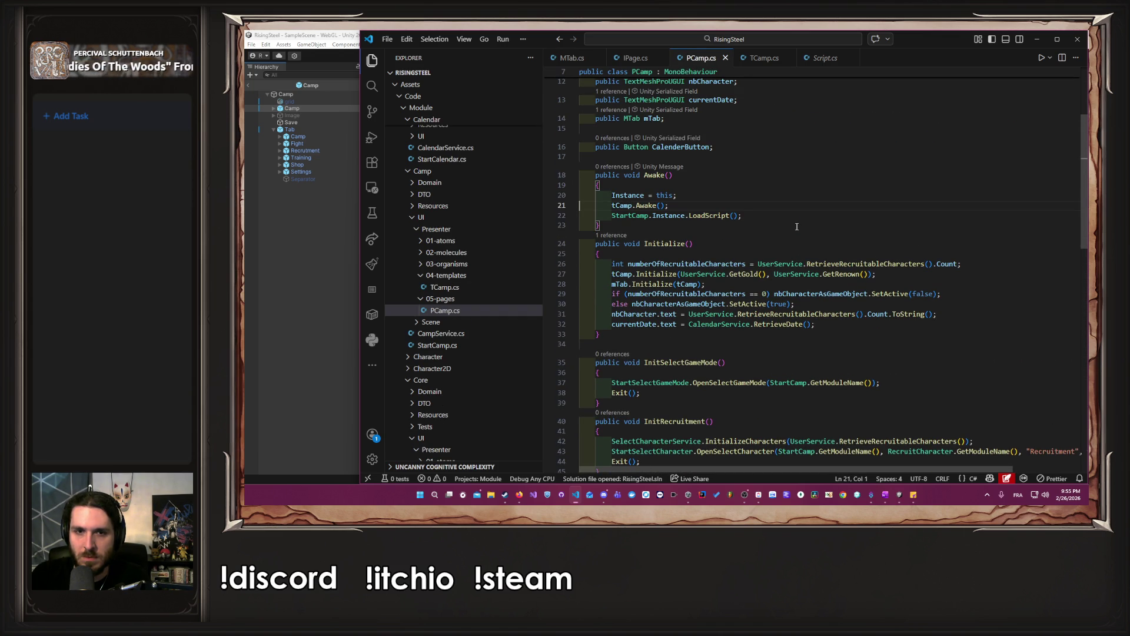
{"action": "left_click", "coordinate": [646, 205], "text": "ctrl"}
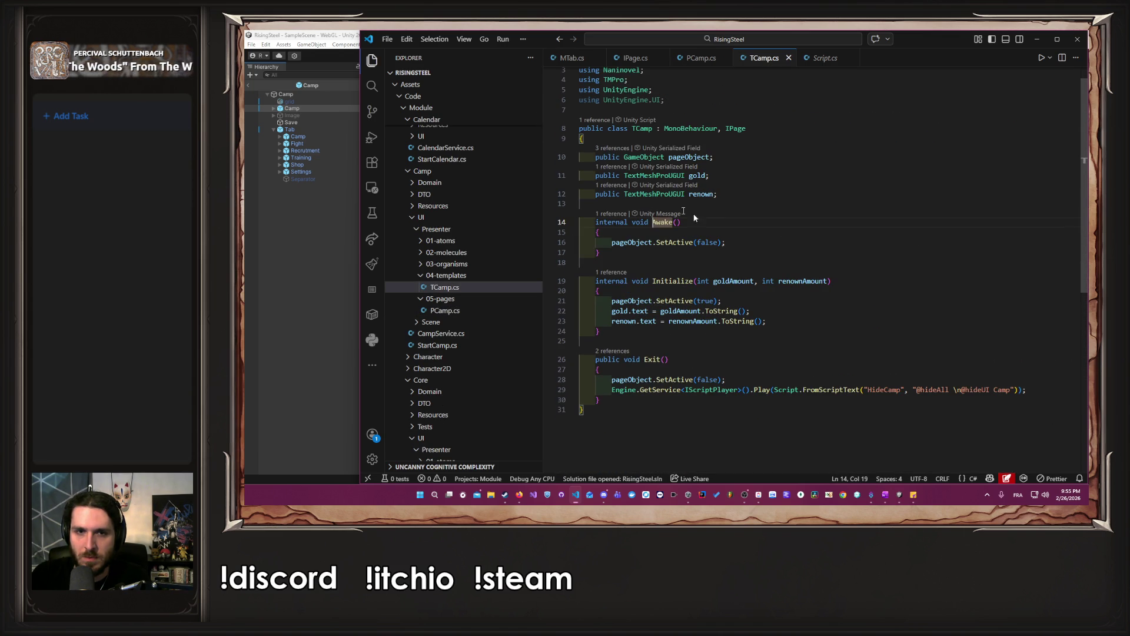
{"action": "key", "text": "alt+Left"}
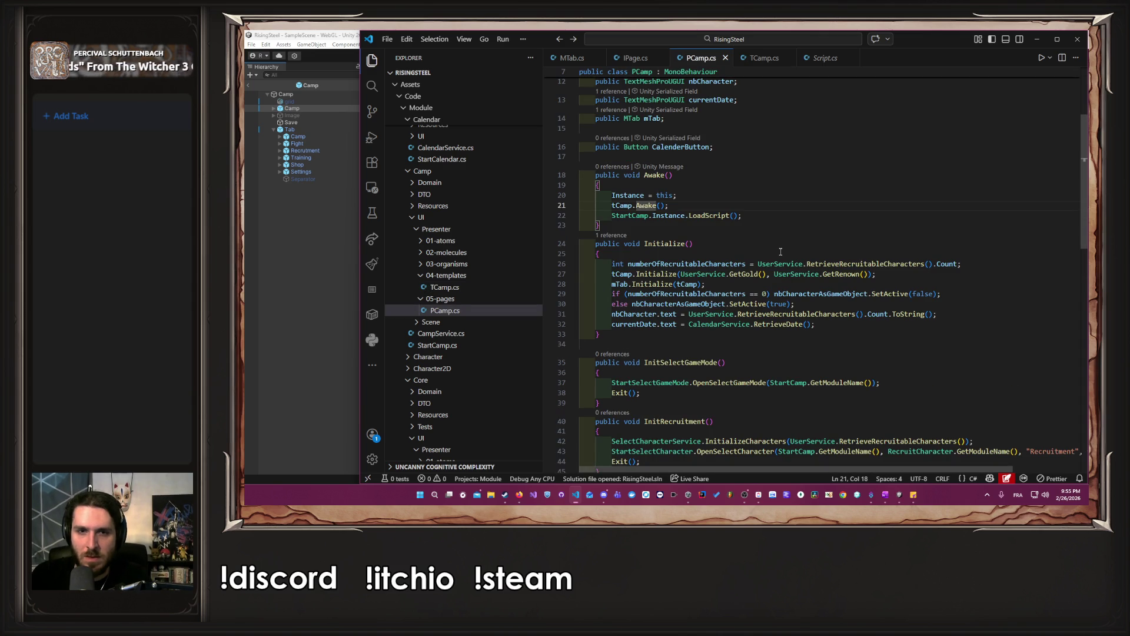
Inspect MTab's Initialize definition and its page parameter.
{"action": "left_click", "coordinate": [661, 284], "text": "ctrl"}
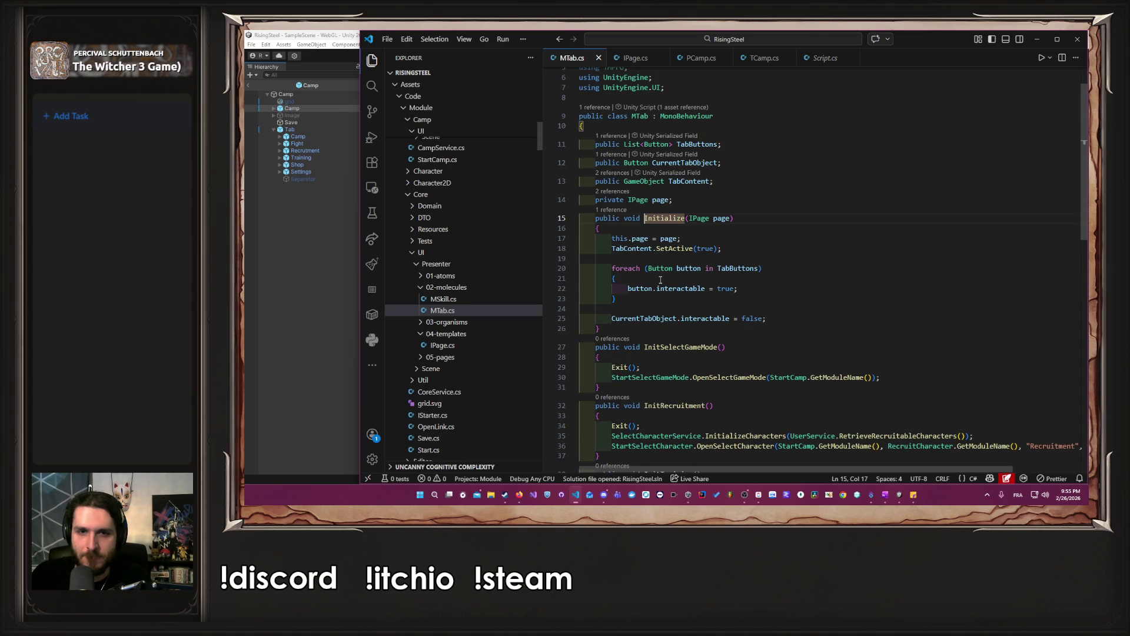
{"action": "left_click", "coordinate": [757, 254]}
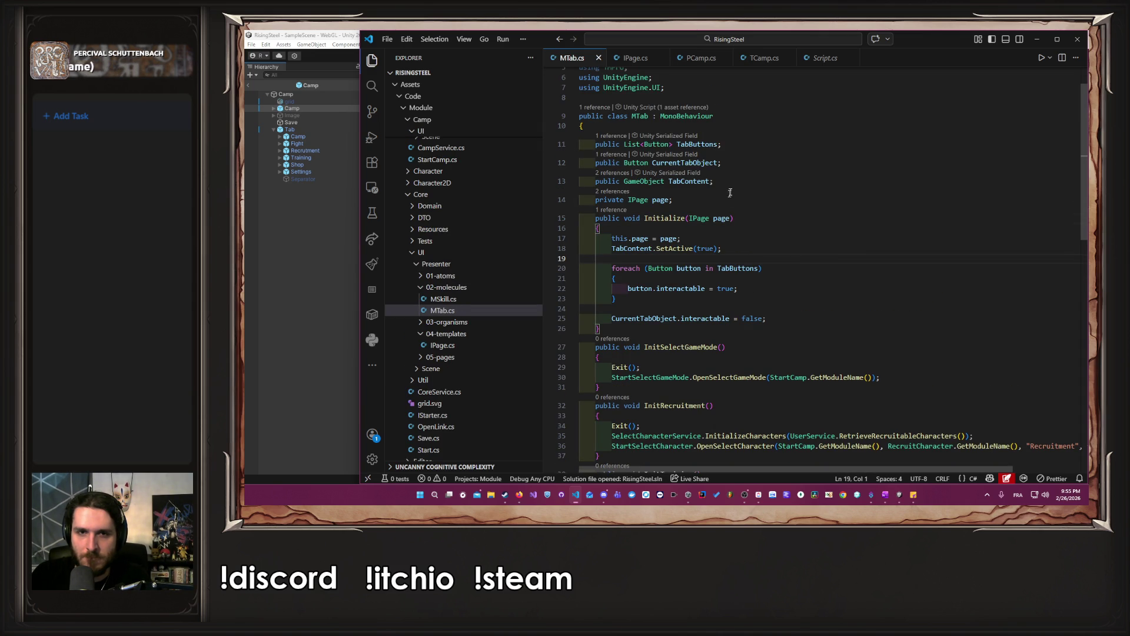
{"action": "double_click", "coordinate": [722, 218]}
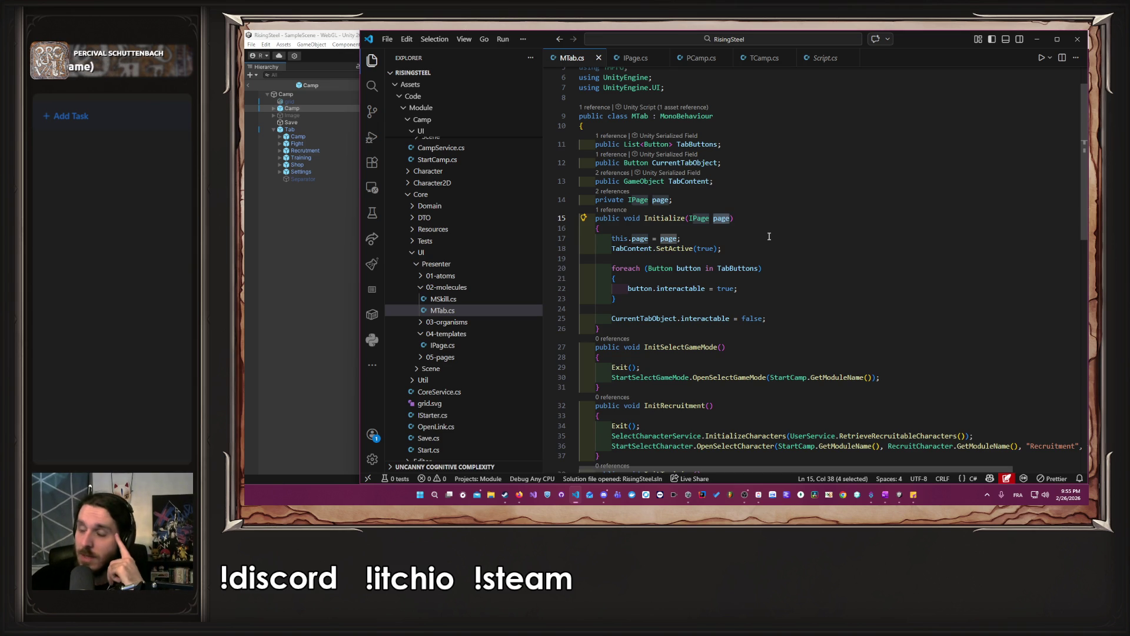
{"action": "left_click", "coordinate": [780, 217]}
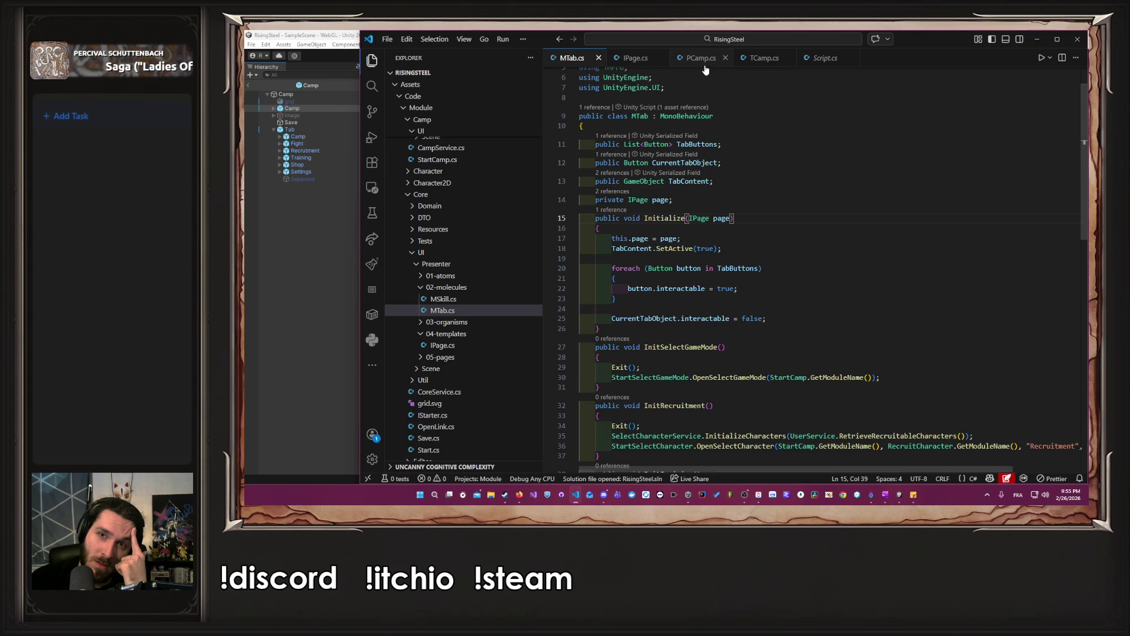
Peek the references to TCamp's Initialize, including the PCamp call, then return to Unity.
{"action": "left_click", "coordinate": [762, 59]}
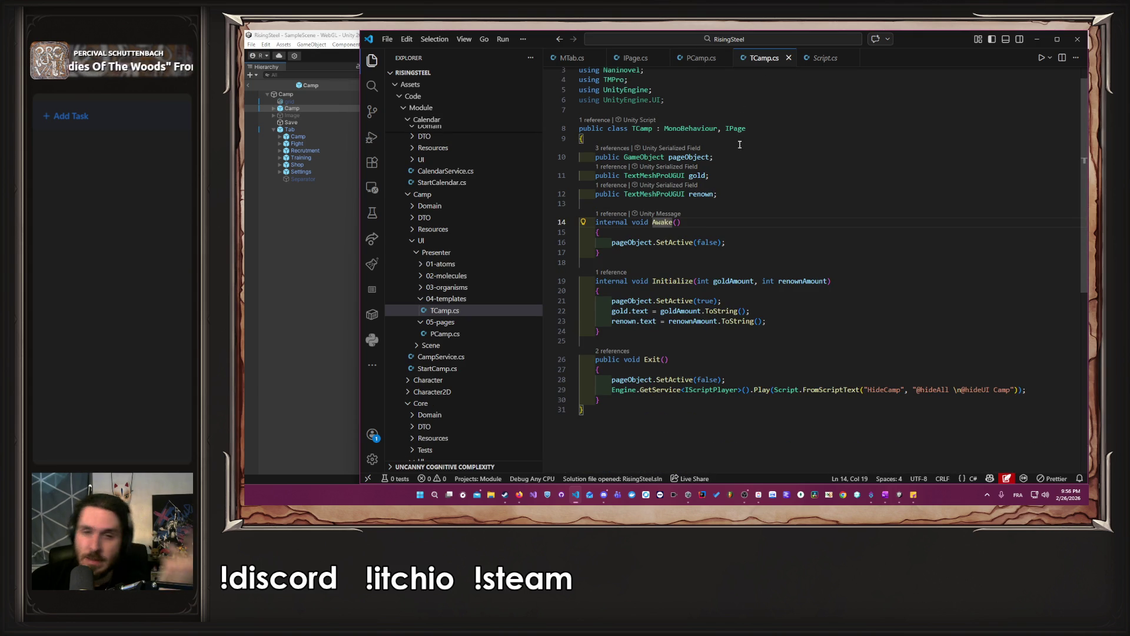
{"action": "left_click", "coordinate": [613, 271]}
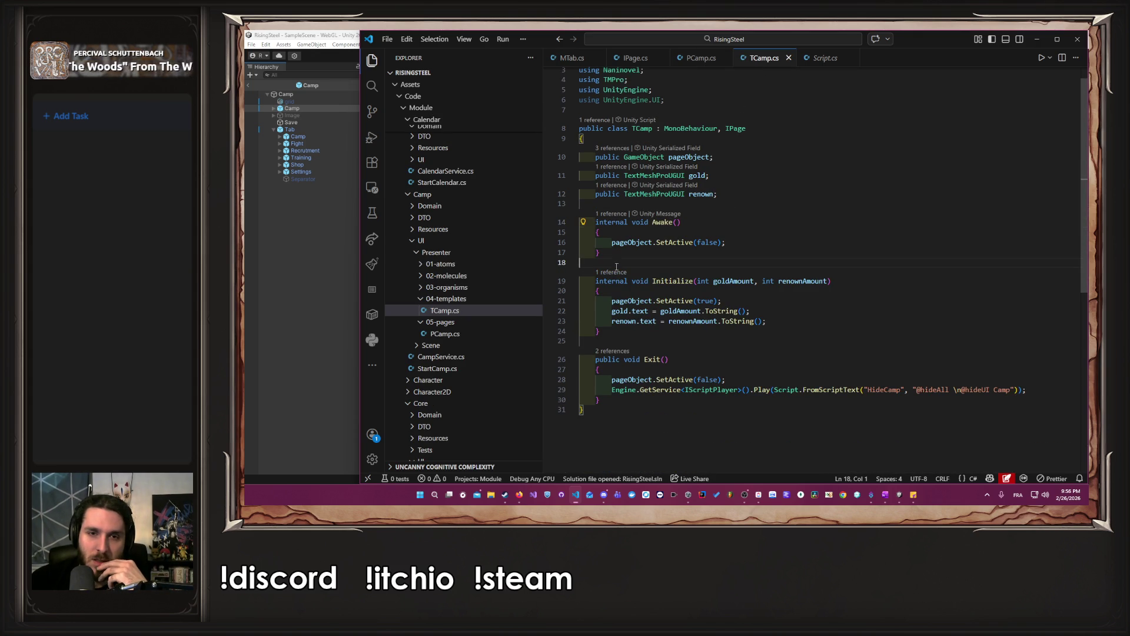
{"action": "left_click", "coordinate": [735, 305]}
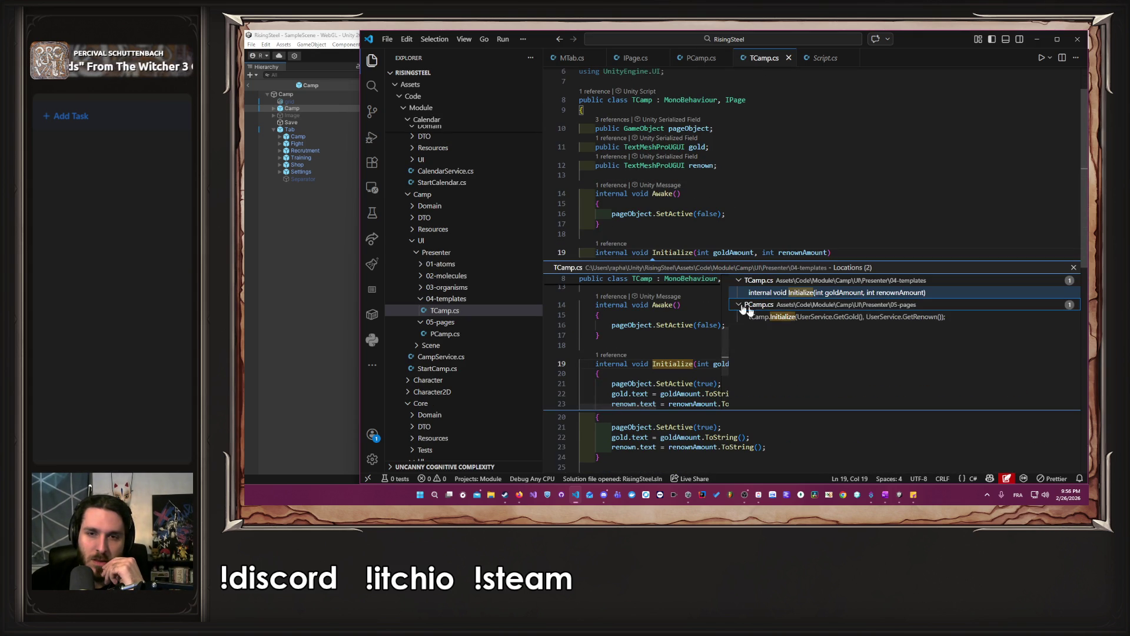
{"action": "left_click", "coordinate": [895, 316]}
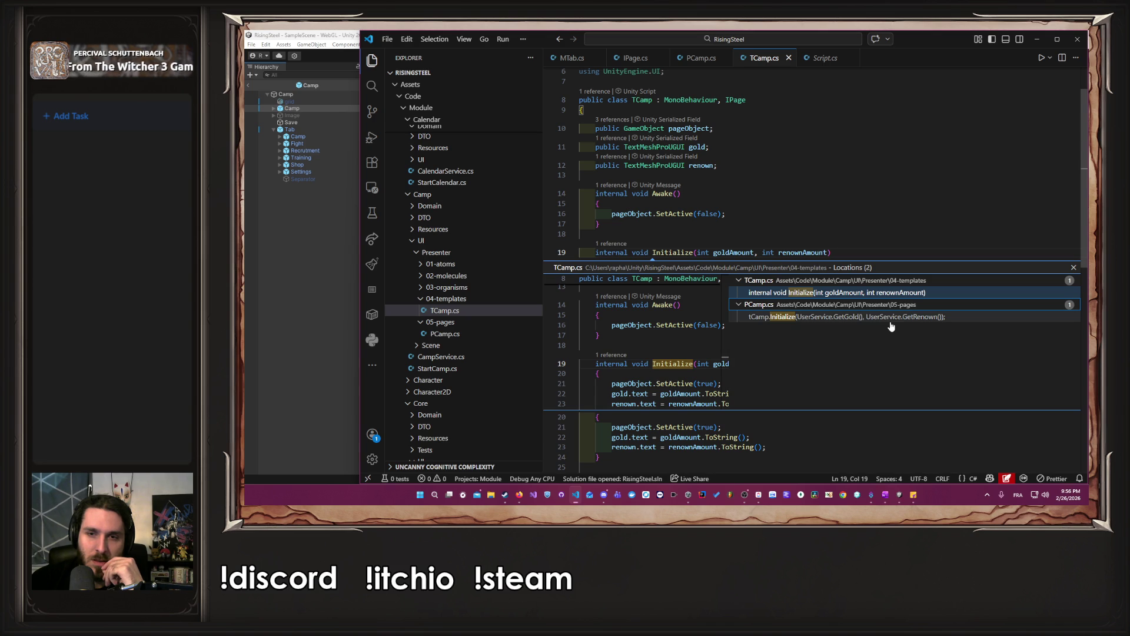
{"action": "left_click", "coordinate": [1073, 267]}
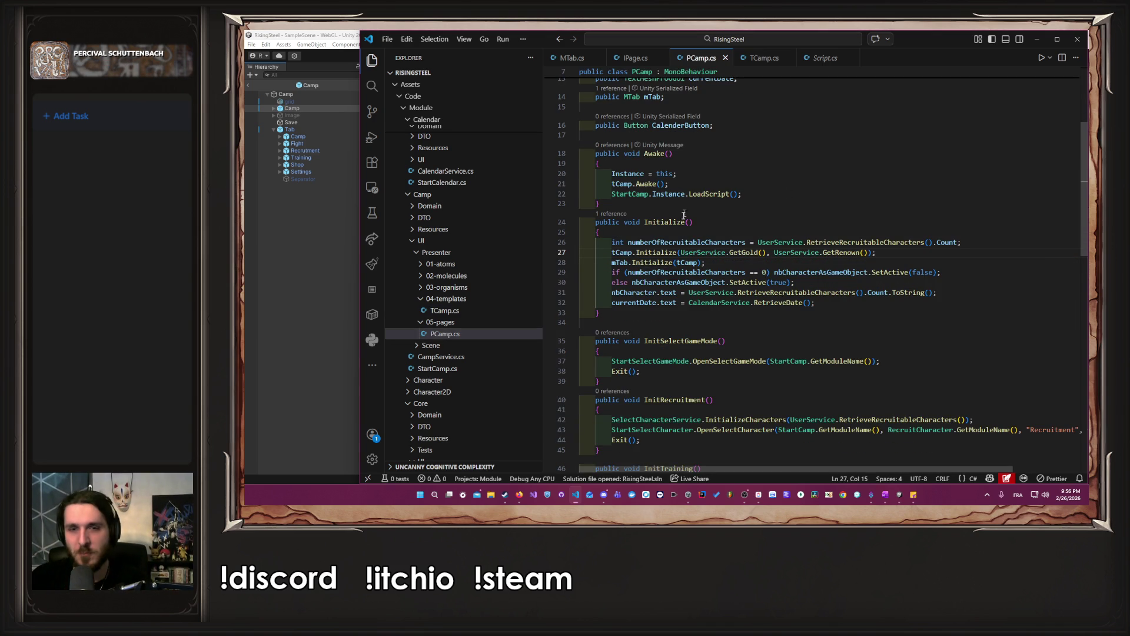
{"action": "left_click", "coordinate": [656, 251], "text": "ctrl"}
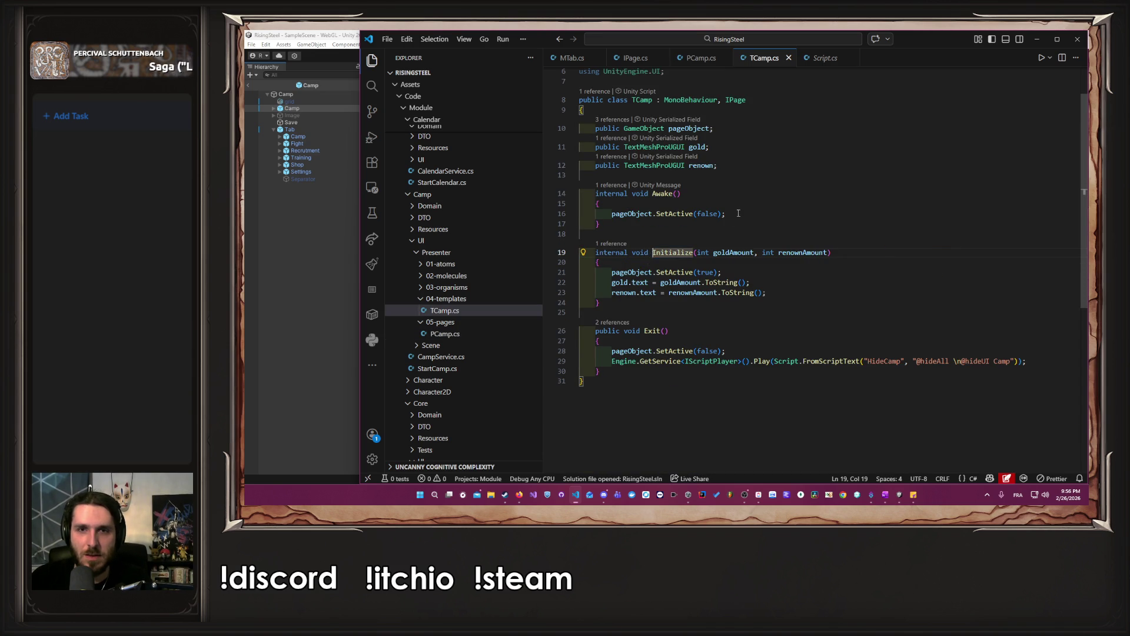
{"action": "left_click", "coordinate": [256, 239]}
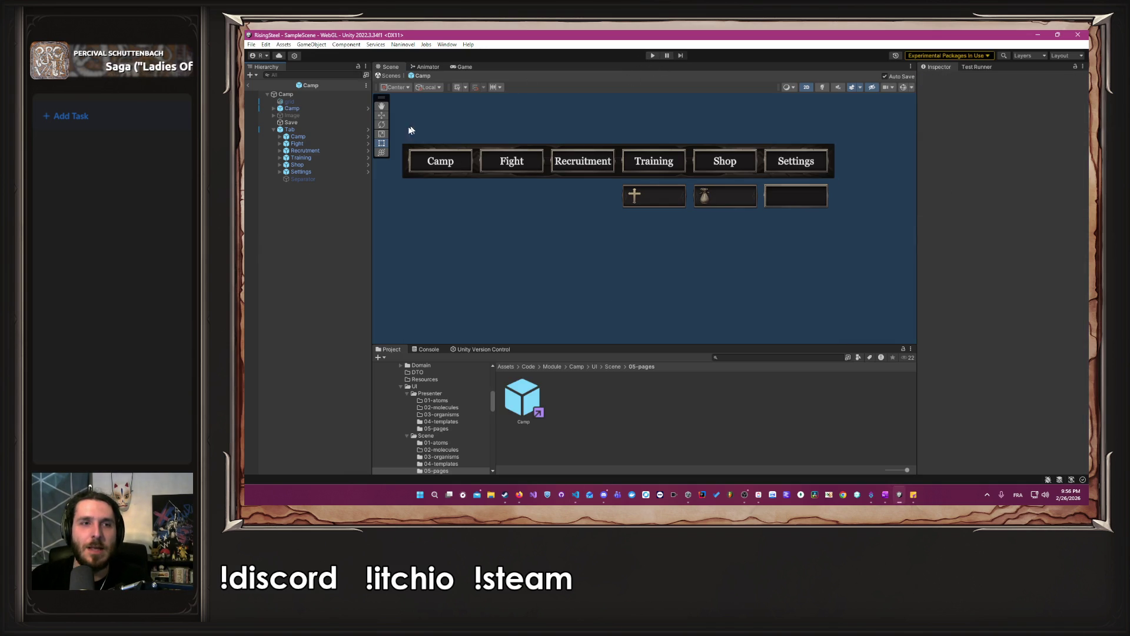
Select Camp, ping the object in its Page Object field, then select the grid overlay.
{"action": "left_click", "coordinate": [299, 111]}
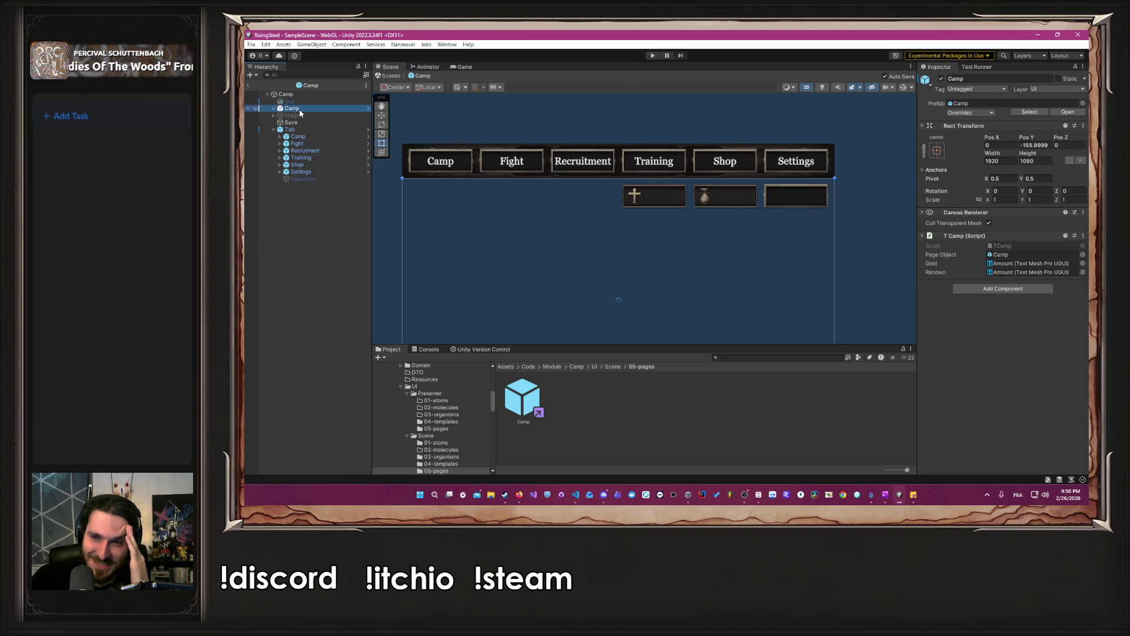
{"action": "left_click", "coordinate": [1028, 254]}
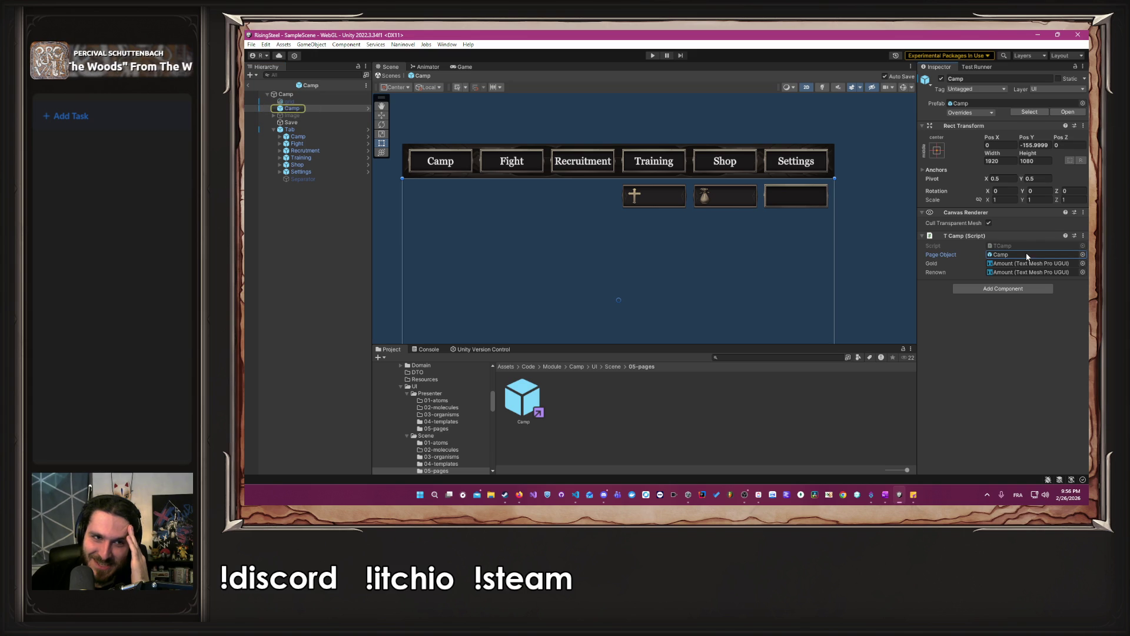
{"action": "scroll", "coordinate": [744, 228], "scroll_direction": "down", "scroll_amount": 4}
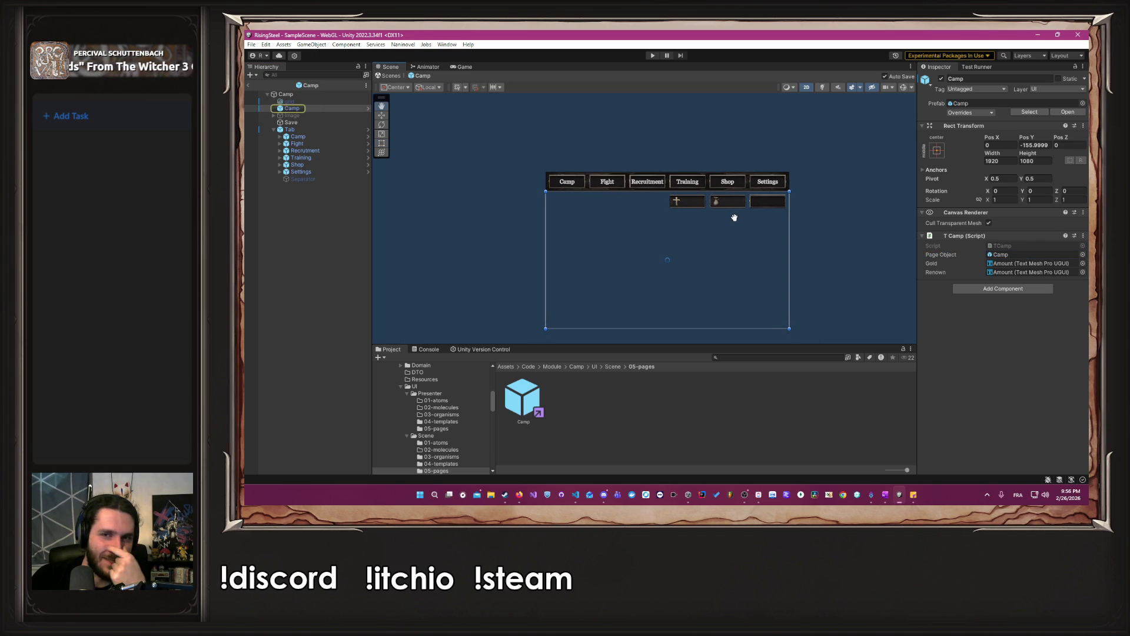
{"action": "left_click", "coordinate": [735, 221]}
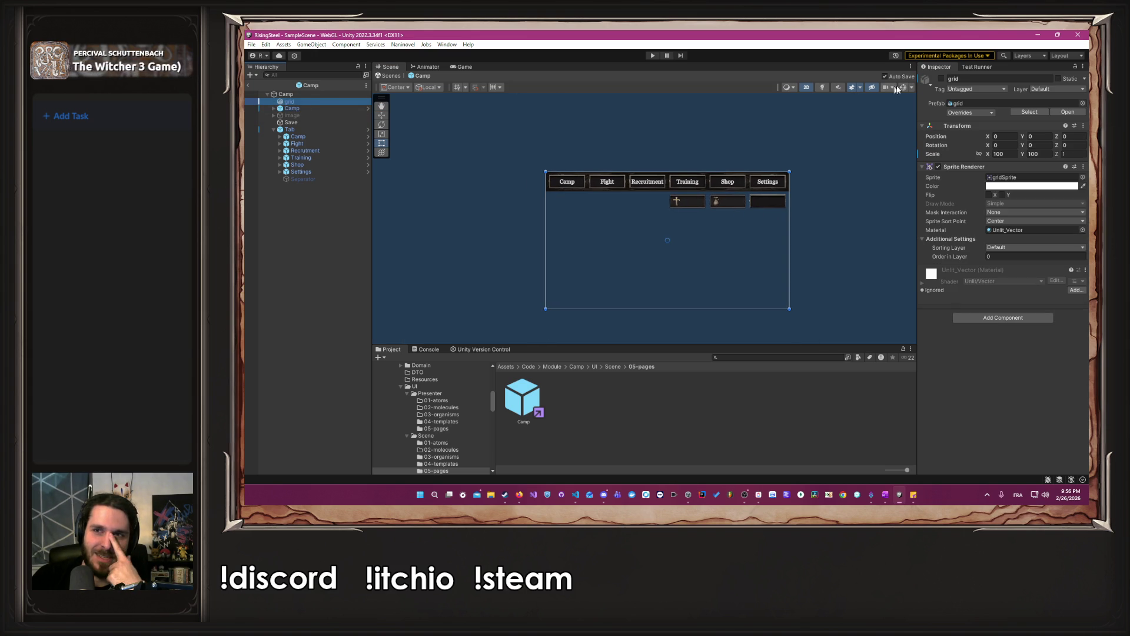
Switch on the grid overlay and raise the Camp page's bottom edge, giving 1920 by 924.
{"action": "left_click", "coordinate": [940, 79]}
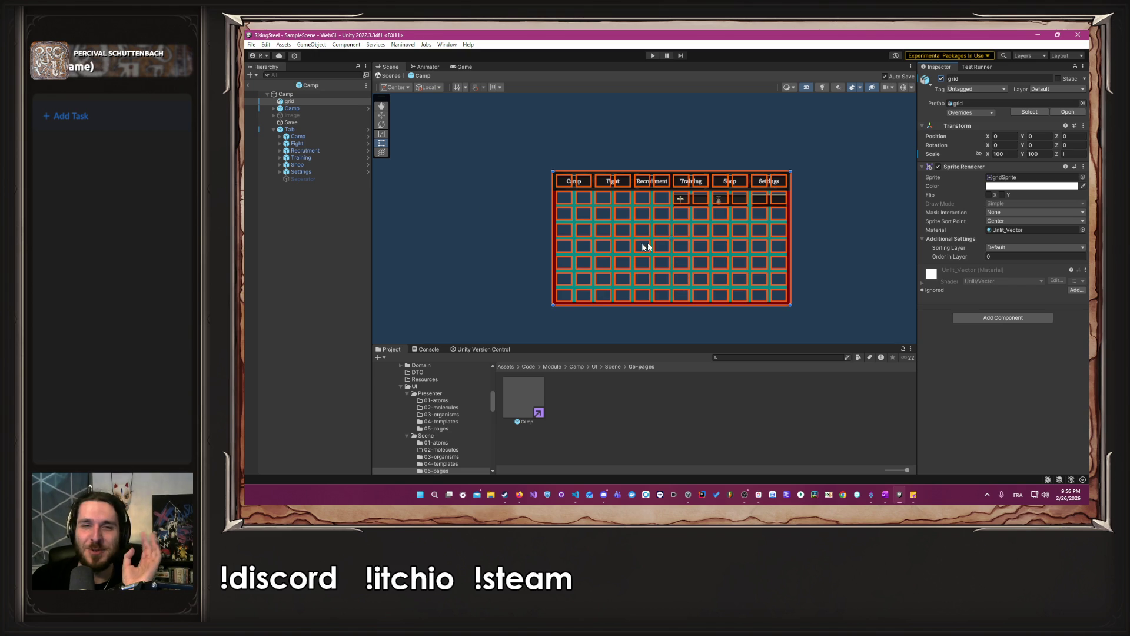
{"action": "left_click", "coordinate": [330, 94]}
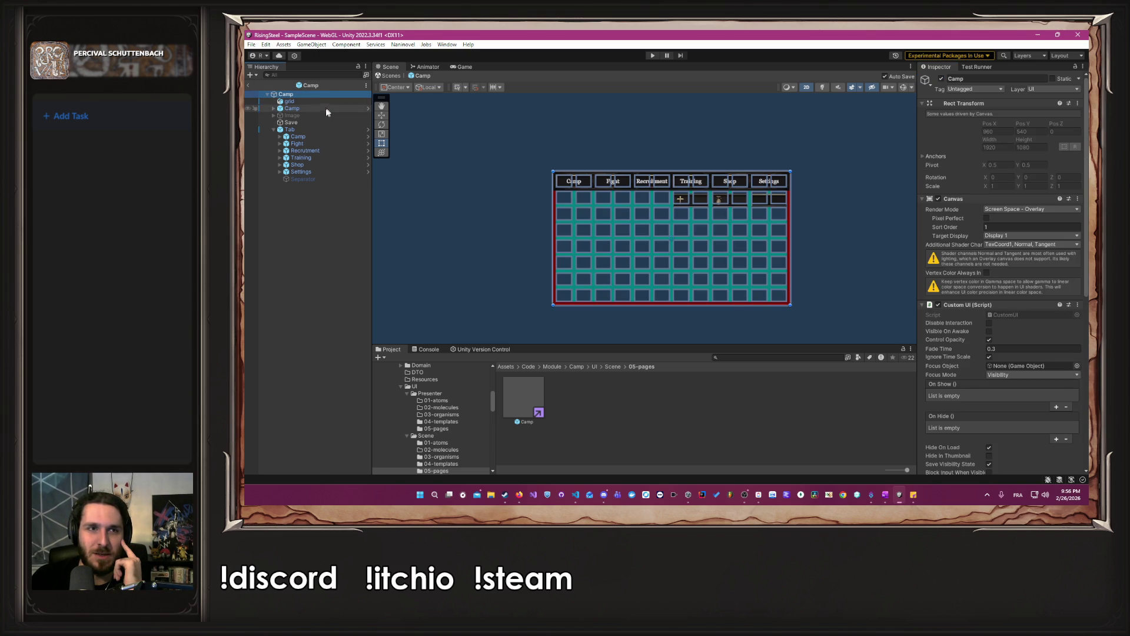
{"action": "left_click", "coordinate": [323, 109]}
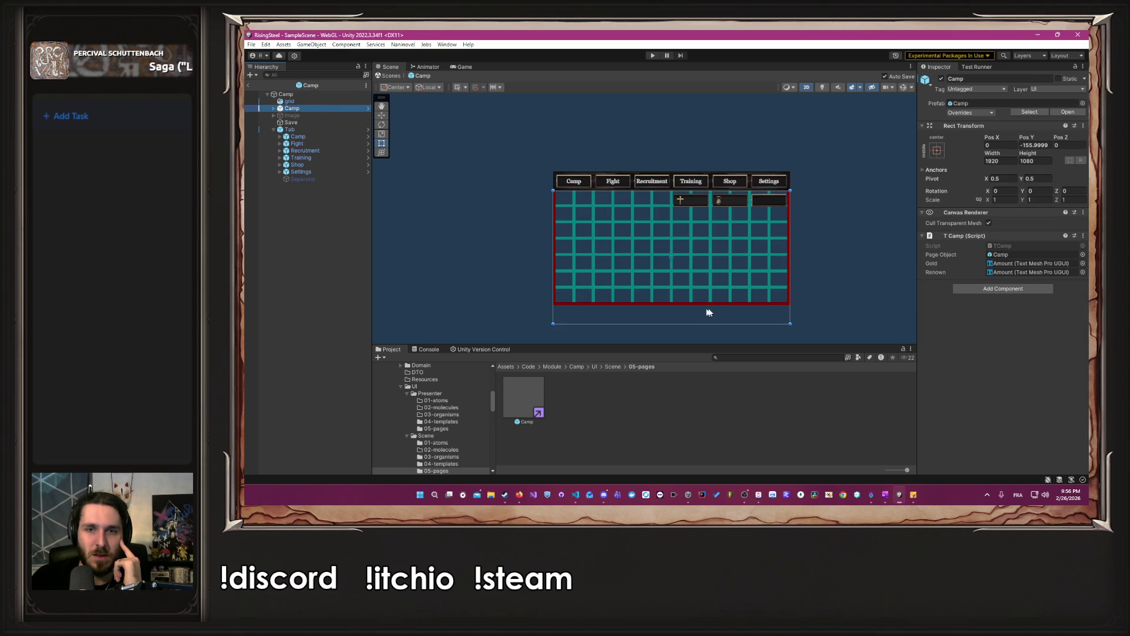
{"action": "left_click_drag", "start_coordinate": [711, 323], "coordinate": [710, 306]}
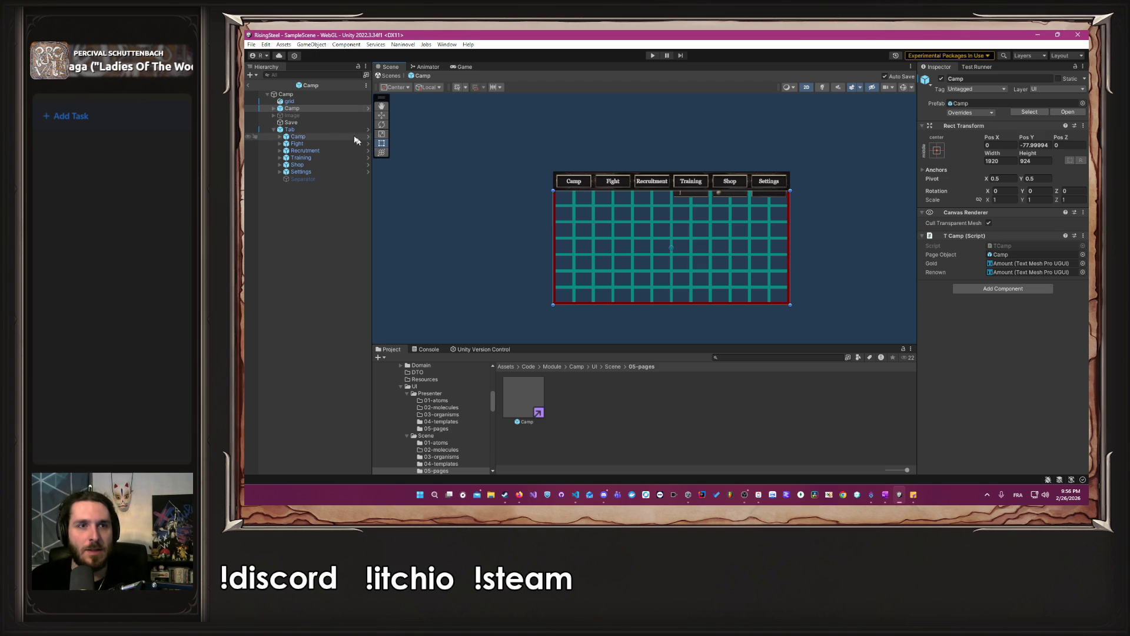
{"action": "left_click", "coordinate": [271, 110]}
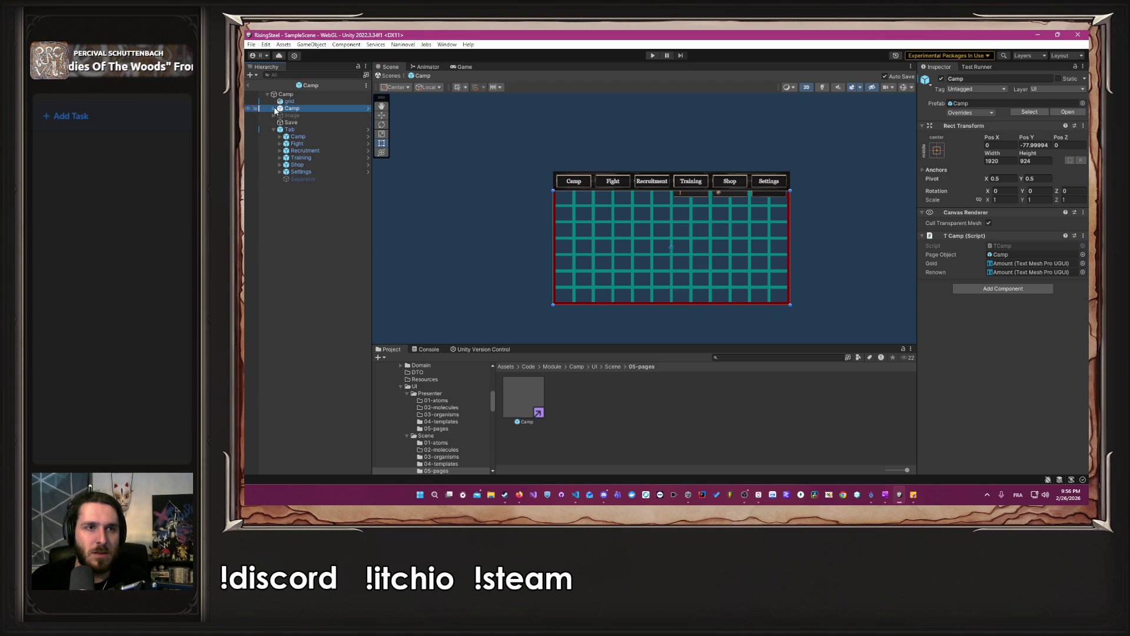
{"action": "left_click", "coordinate": [275, 109]}
Select the Head stat bar and stretch its bottom edge down toward the bottom of the Camp page.
{"action": "left_click", "coordinate": [312, 179]}
{"action": "scroll", "coordinate": [813, 243], "scroll_direction": "up", "scroll_amount": 2}
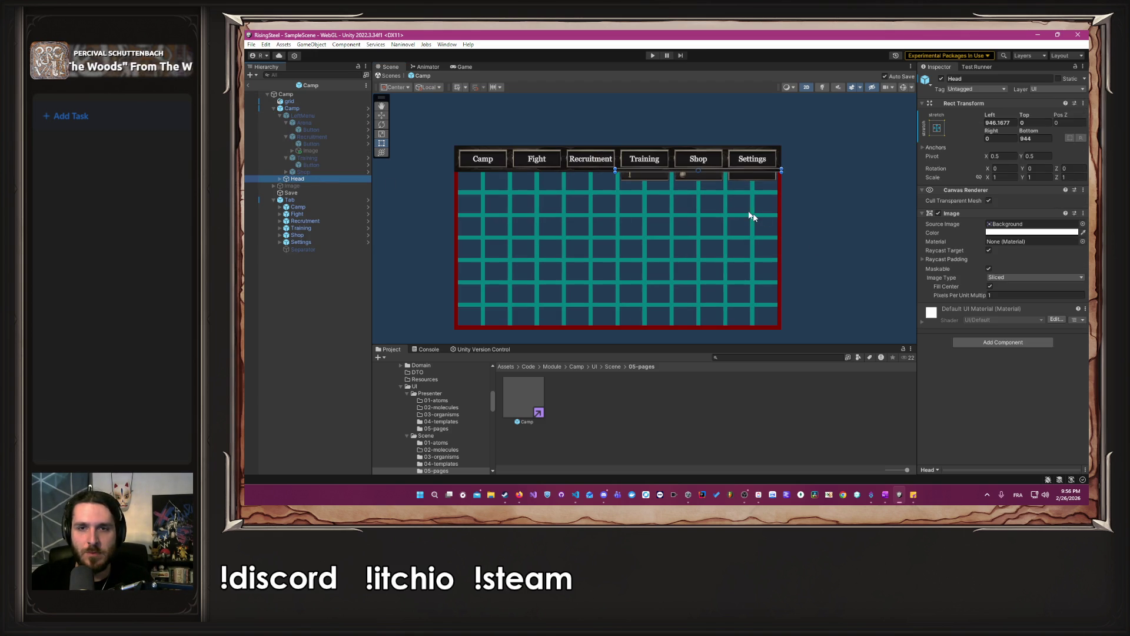
{"action": "mouse_move", "coordinate": [703, 171]}
{"action": "left_mouse_down"}
{"action": "mouse_move", "coordinate": [700, 193]}
{"action": "mouse_move", "coordinate": [676, 177]}
{"action": "mouse_move", "coordinate": [676, 305]}
{"action": "mouse_move", "coordinate": [686, 307]}
{"action": "left_mouse_up"}
{"action": "scroll", "coordinate": [703, 190], "scroll_direction": "up", "scroll_amount": 3}
{"action": "scroll", "coordinate": [683, 177], "scroll_direction": "down", "scroll_amount": 5}
{"action": "scroll", "coordinate": [733, 323], "scroll_direction": "up", "scroll_amount": 5}
{"action": "scroll", "coordinate": [735, 316], "scroll_direction": "down", "scroll_amount": 3}
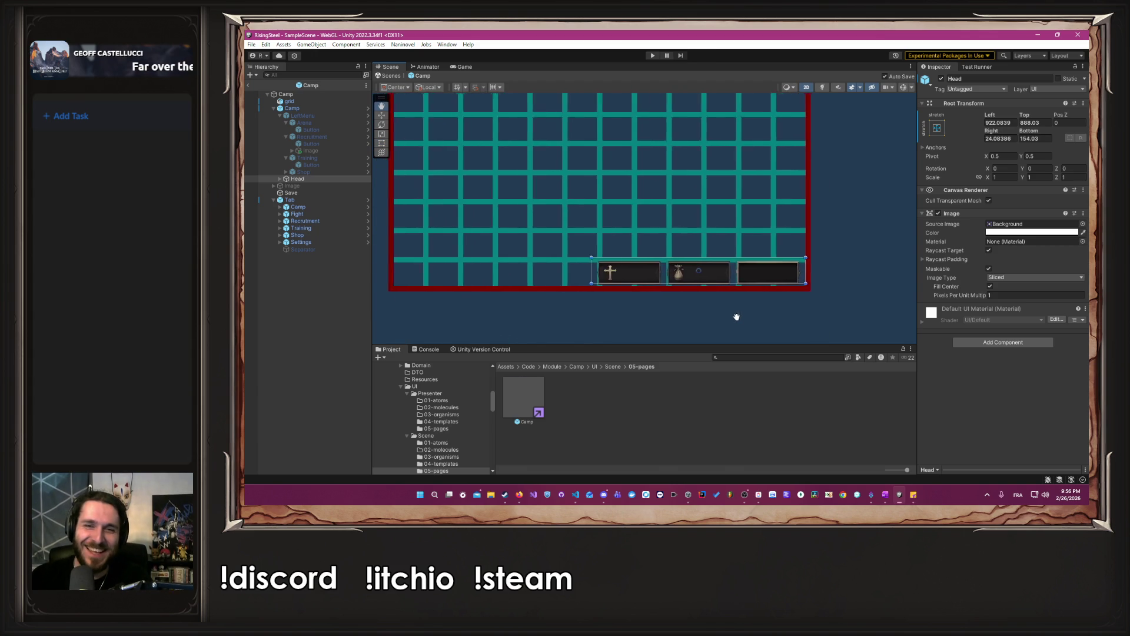
{"action": "scroll", "coordinate": [765, 259], "scroll_direction": "up", "scroll_amount": 3}
Settle the Head bar against the page's bottom border and shift it slightly right.
{"action": "left_click_drag", "start_coordinate": [763, 235], "coordinate": [762, 240]}
{"action": "scroll", "coordinate": [763, 240], "scroll_direction": "up", "scroll_amount": 4}
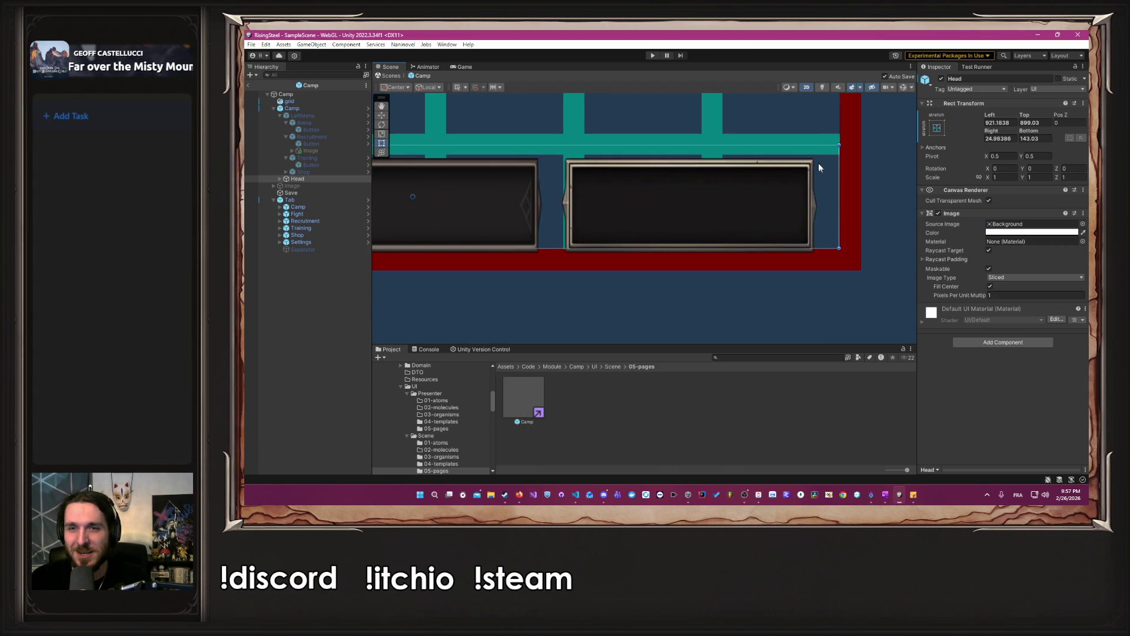
{"action": "left_click_drag", "start_coordinate": [814, 147], "coordinate": [818, 150]}
{"action": "scroll", "coordinate": [850, 151], "scroll_direction": "up", "scroll_amount": 5}
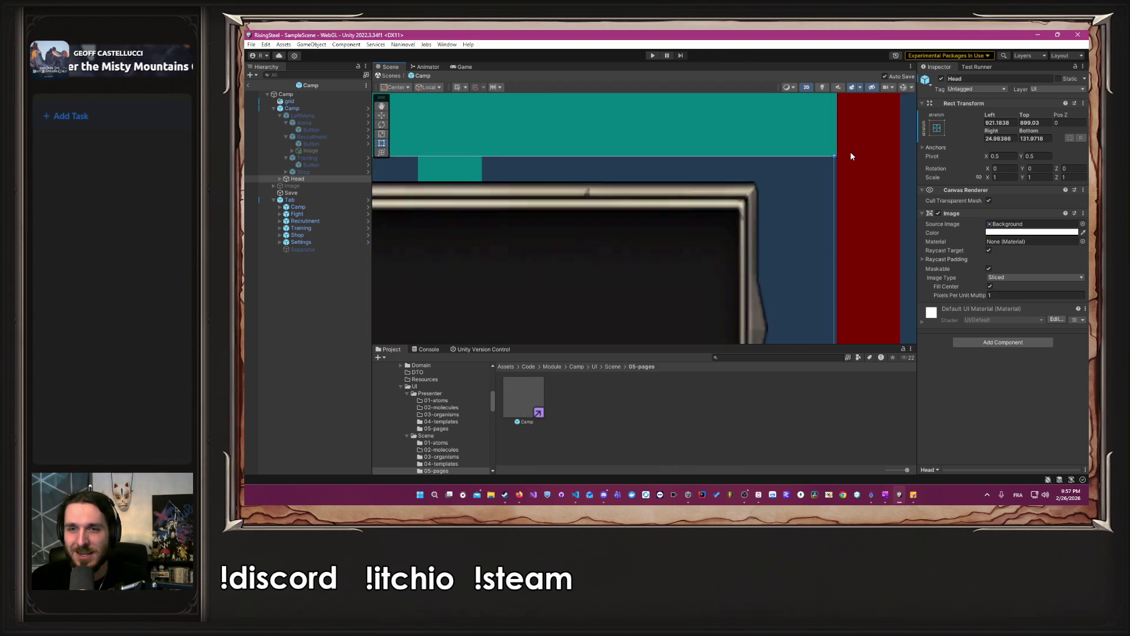
{"action": "scroll", "coordinate": [841, 166], "scroll_direction": "up", "scroll_amount": 2}
{"action": "left_click_drag", "start_coordinate": [744, 225], "coordinate": [825, 208]}
{"action": "scroll", "coordinate": [749, 227], "scroll_direction": "down", "scroll_amount": 5}
{"action": "scroll", "coordinate": [825, 208], "scroll_direction": "down", "scroll_amount": 2}
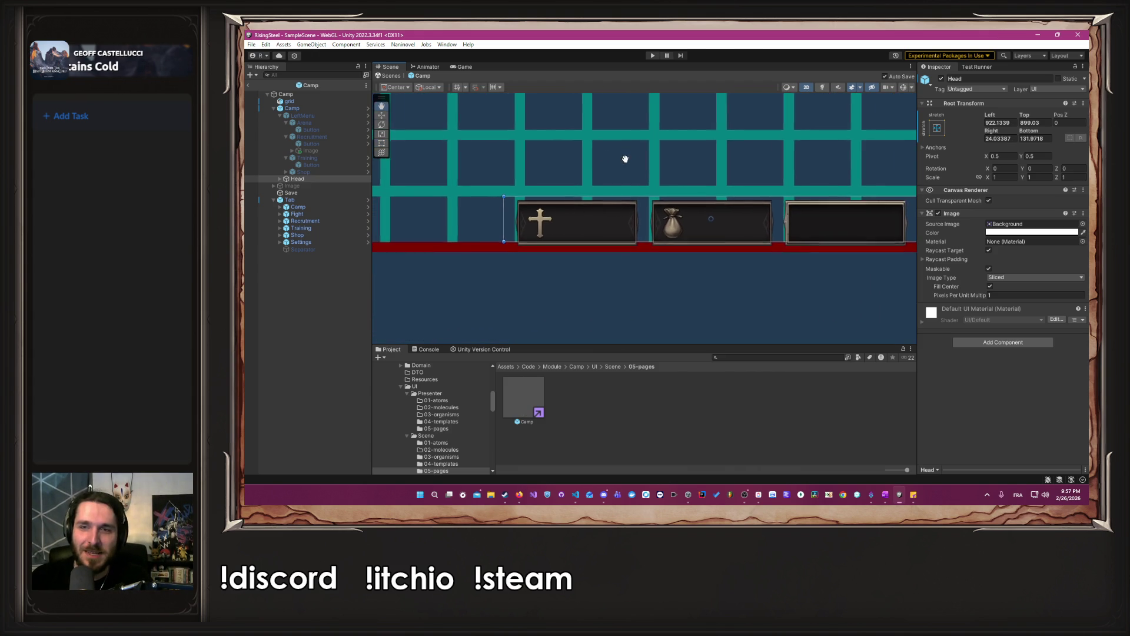
{"action": "scroll", "coordinate": [626, 157], "scroll_direction": "up", "scroll_amount": 3}
Use the Rect tool to pull Head's left edge right onto a grid line (Left ≈972, Right ≈24).
{"action": "mouse_move", "coordinate": [653, 159]}
{"action": "left_mouse_down"}
{"action": "mouse_move", "coordinate": [581, 144]}
{"action": "mouse_move", "coordinate": [411, 148]}
{"action": "left_mouse_up"}
{"action": "scroll", "coordinate": [598, 152], "scroll_direction": "down", "scroll_amount": 2}
{"action": "left_click_drag", "start_coordinate": [598, 151], "coordinate": [761, 139]}
{"action": "key", "text": "t"}
{"action": "left_click_drag", "start_coordinate": [551, 233], "coordinate": [599, 233]}
{"action": "scroll", "coordinate": [634, 220], "scroll_direction": "down", "scroll_amount": 3}
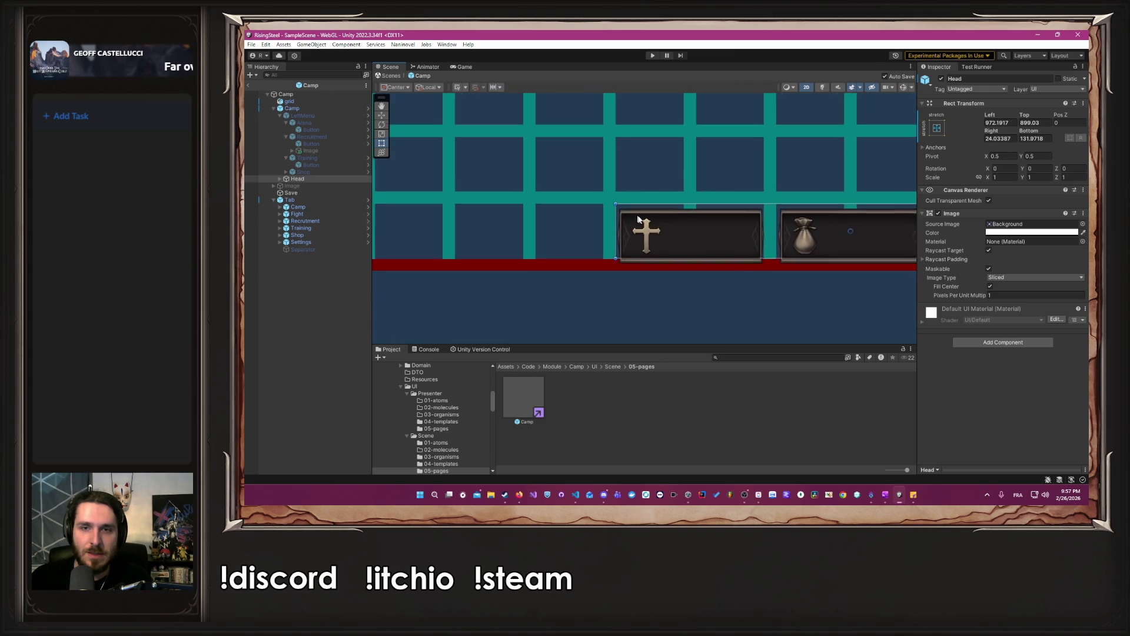
{"action": "left_click_drag", "start_coordinate": [899, 175], "coordinate": [669, 178]}
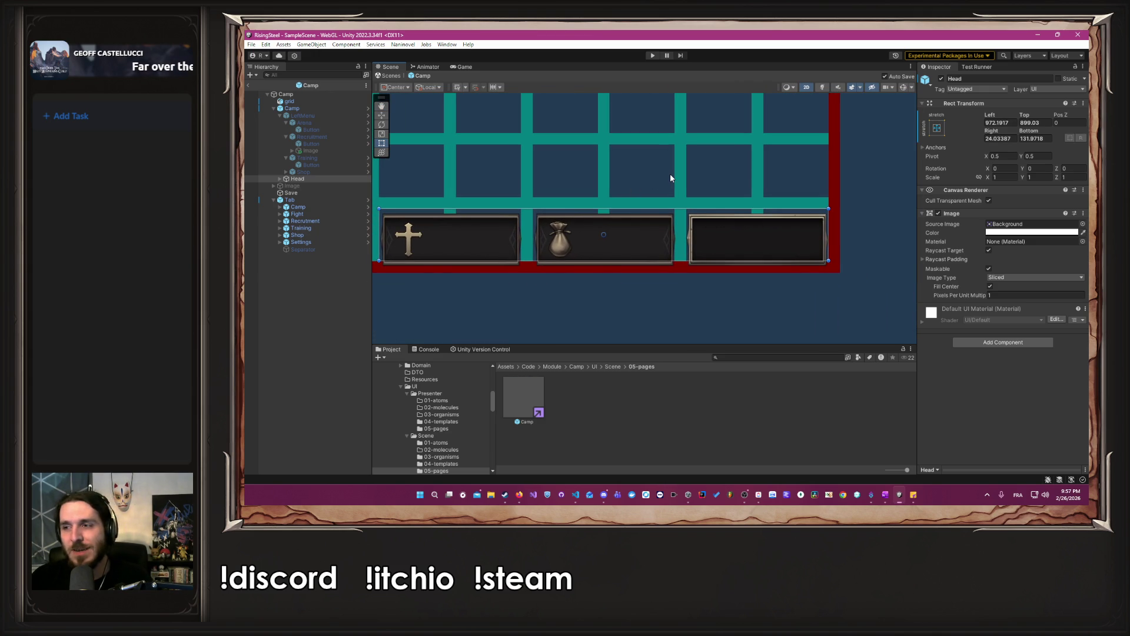
{"action": "left_click", "coordinate": [280, 179]}
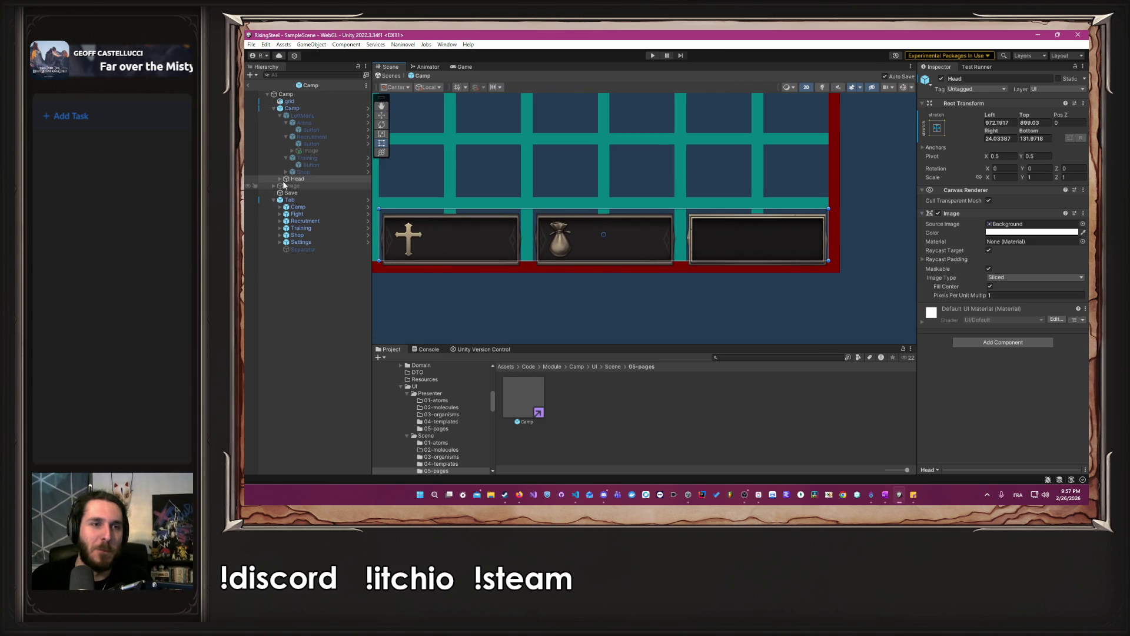
Select the Renown, Calendar and Gold stat boxes together and move them slightly up.
{"action": "left_click", "coordinate": [321, 199]}
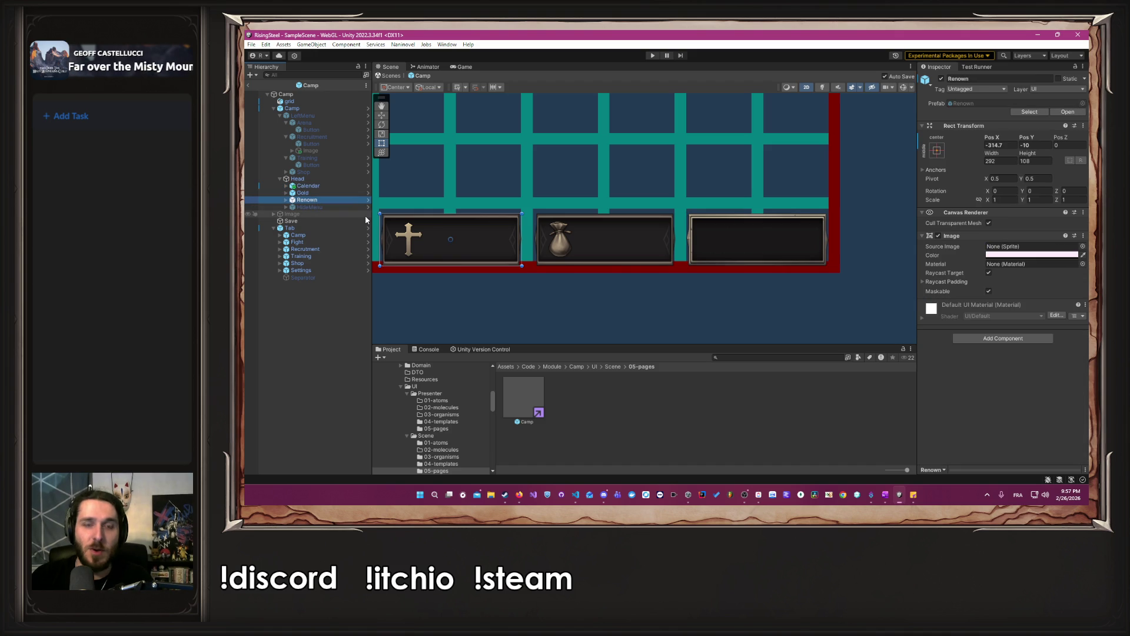
{"action": "left_click", "coordinate": [330, 185], "text": "shift"}
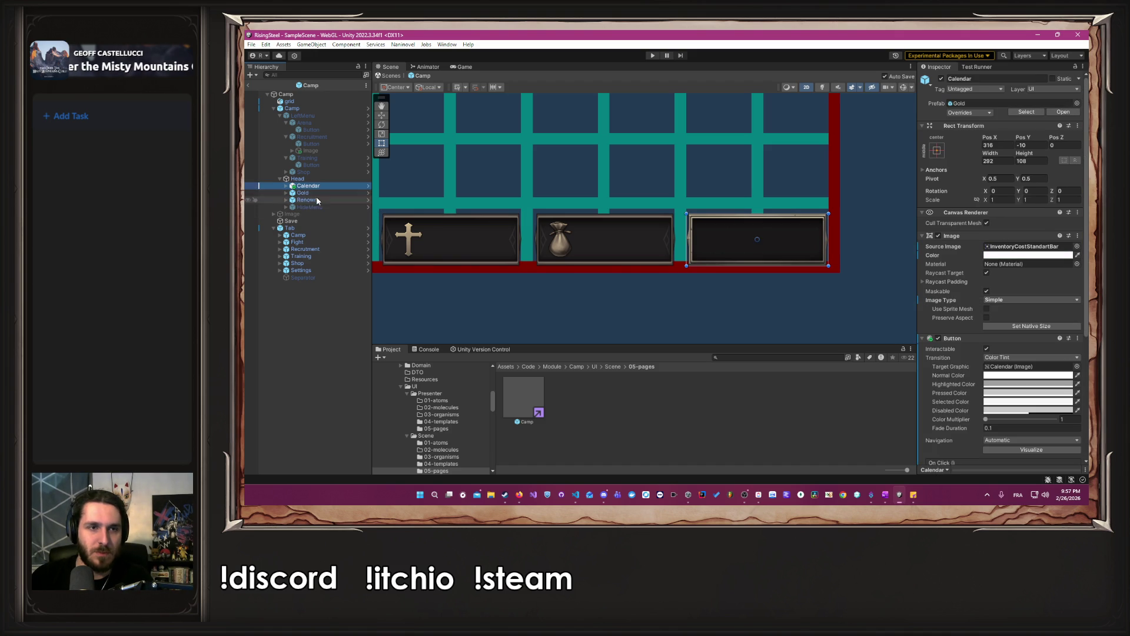
{"action": "scroll", "coordinate": [577, 223], "scroll_direction": "up", "scroll_amount": 3}
{"action": "left_click_drag", "start_coordinate": [604, 186], "coordinate": [783, 144]}
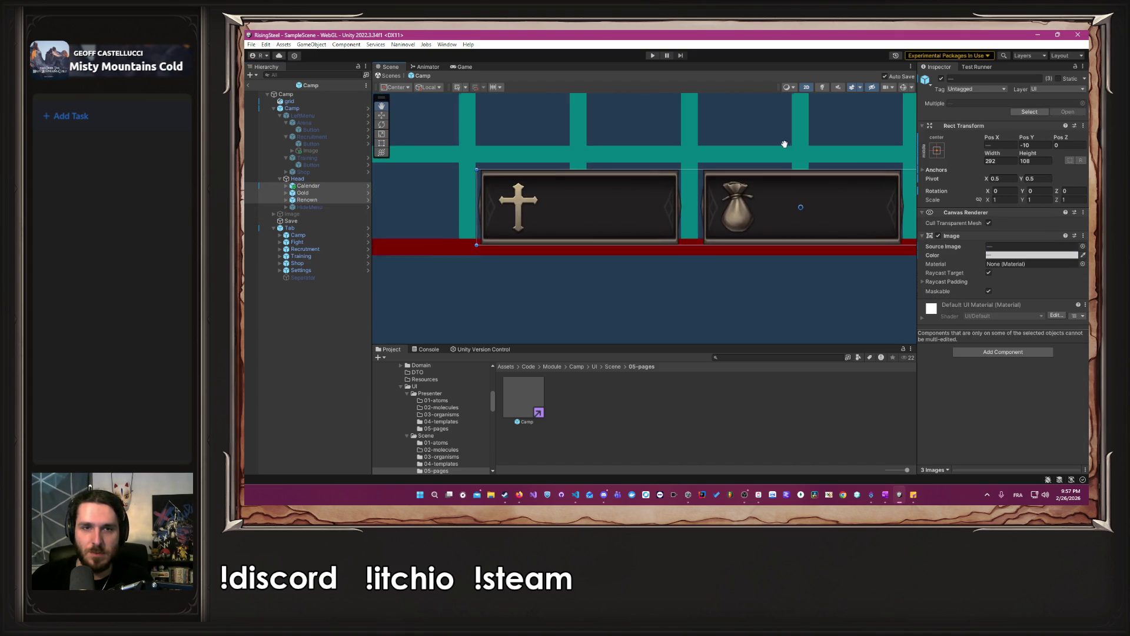
{"action": "scroll", "coordinate": [783, 144], "scroll_direction": "up", "scroll_amount": 1}
{"action": "scroll", "coordinate": [688, 176], "scroll_direction": "up", "scroll_amount": 3}
{"action": "scroll", "coordinate": [689, 177], "scroll_direction": "up", "scroll_amount": 4}
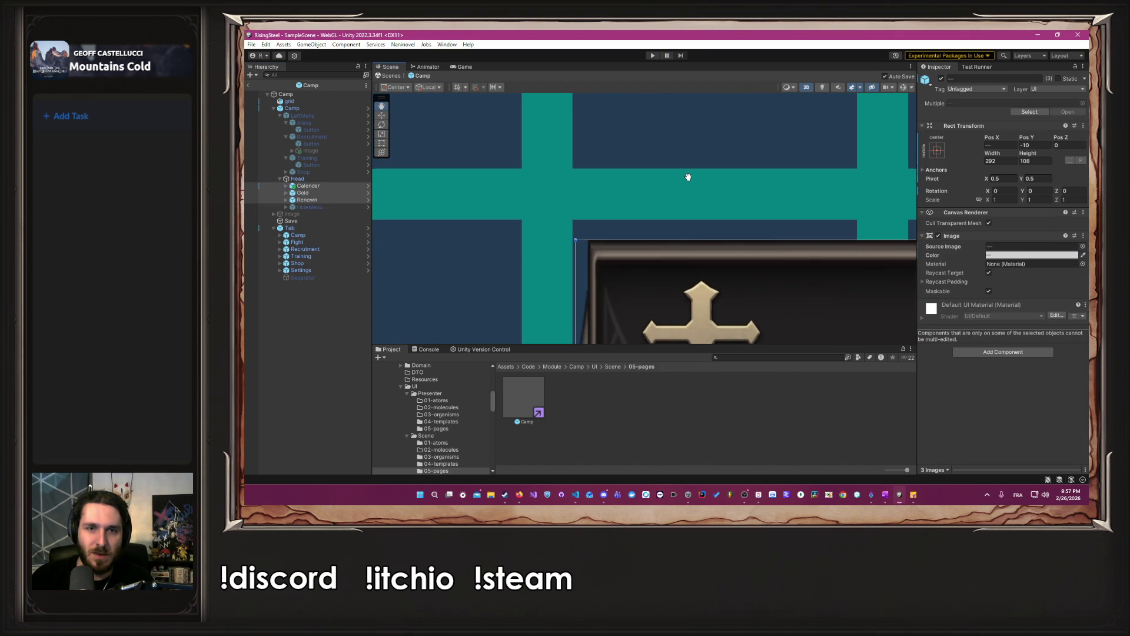
{"action": "left_click_drag", "start_coordinate": [703, 290], "coordinate": [703, 239]}
Undo the stat box move with two Ctrl+Z presses and reselect Head.
{"action": "key", "text": "ctrl+z"}
{"action": "scroll", "coordinate": [577, 227], "scroll_direction": "up", "scroll_amount": 6}
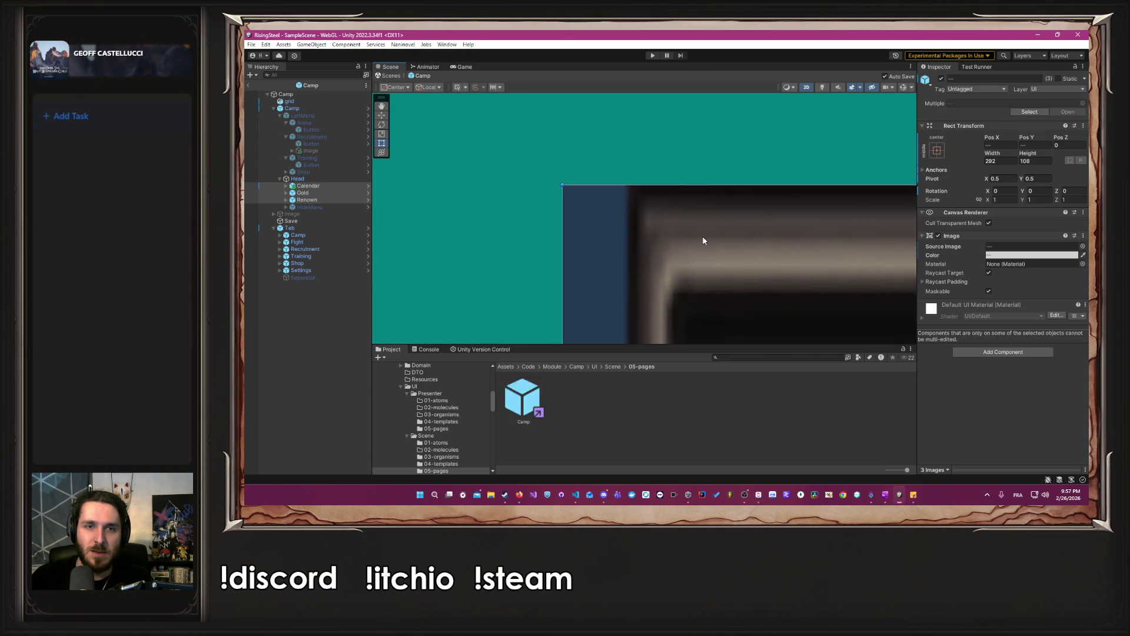
{"action": "key", "text": "ctrl+z"}
{"action": "scroll", "coordinate": [702, 236], "scroll_direction": "down", "scroll_amount": 10}
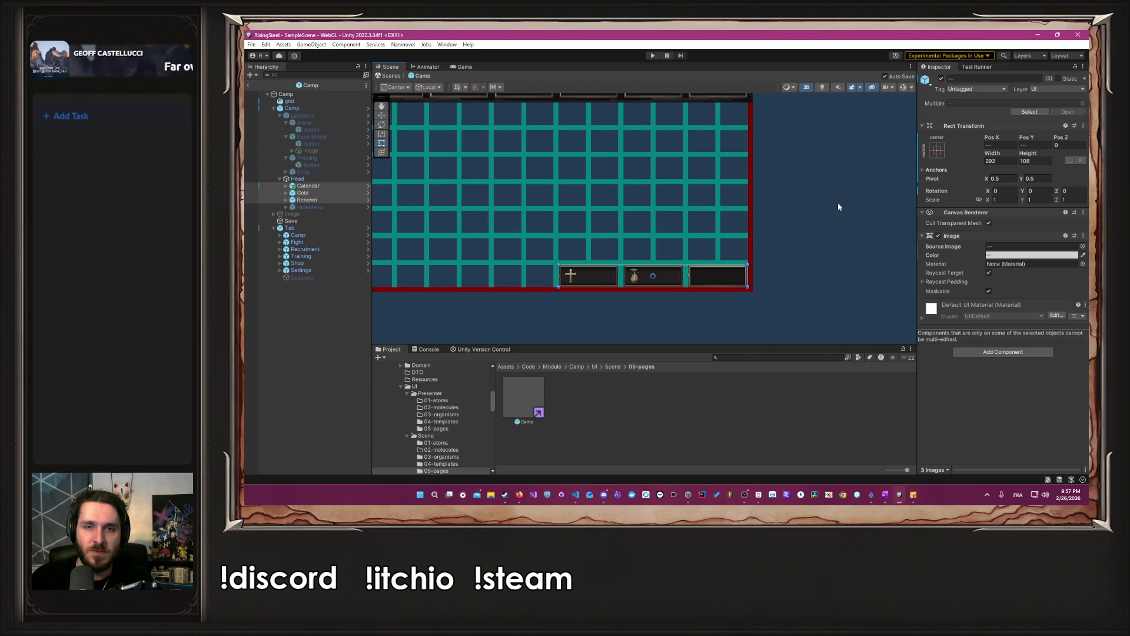
{"action": "left_click", "coordinate": [838, 202]}
{"action": "left_click", "coordinate": [334, 178]}
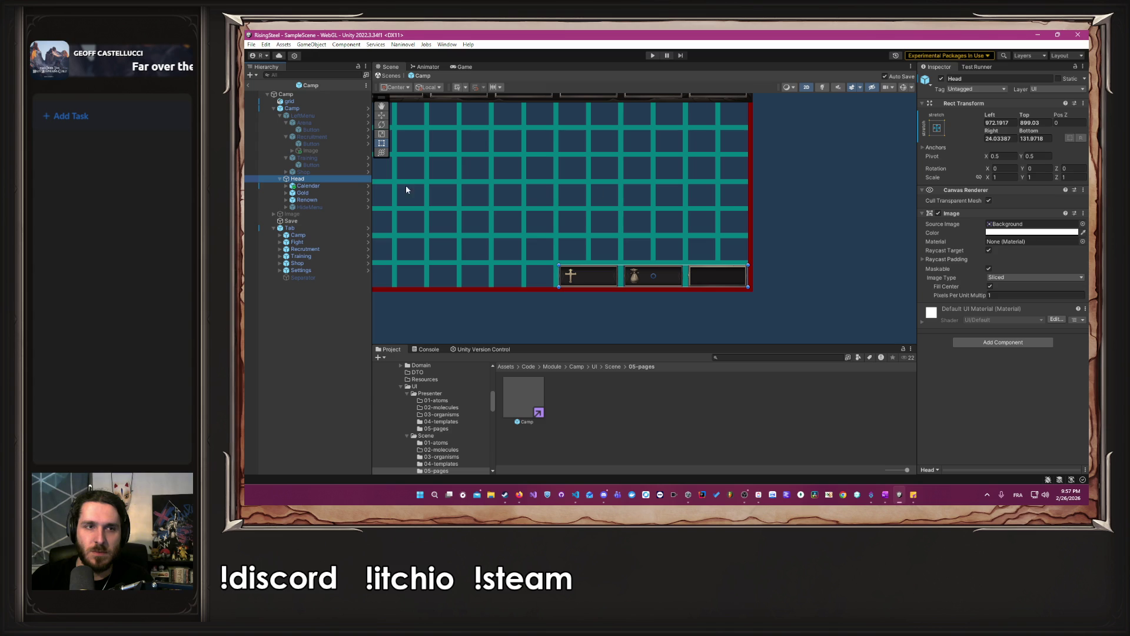
{"action": "left_click", "coordinate": [292, 102]}
Toggle the grid object's active checkbox off, then back on.
{"action": "left_click", "coordinate": [941, 78]}
{"action": "left_click", "coordinate": [812, 135]}
{"action": "scroll", "coordinate": [812, 135], "scroll_direction": "down", "scroll_amount": 3}
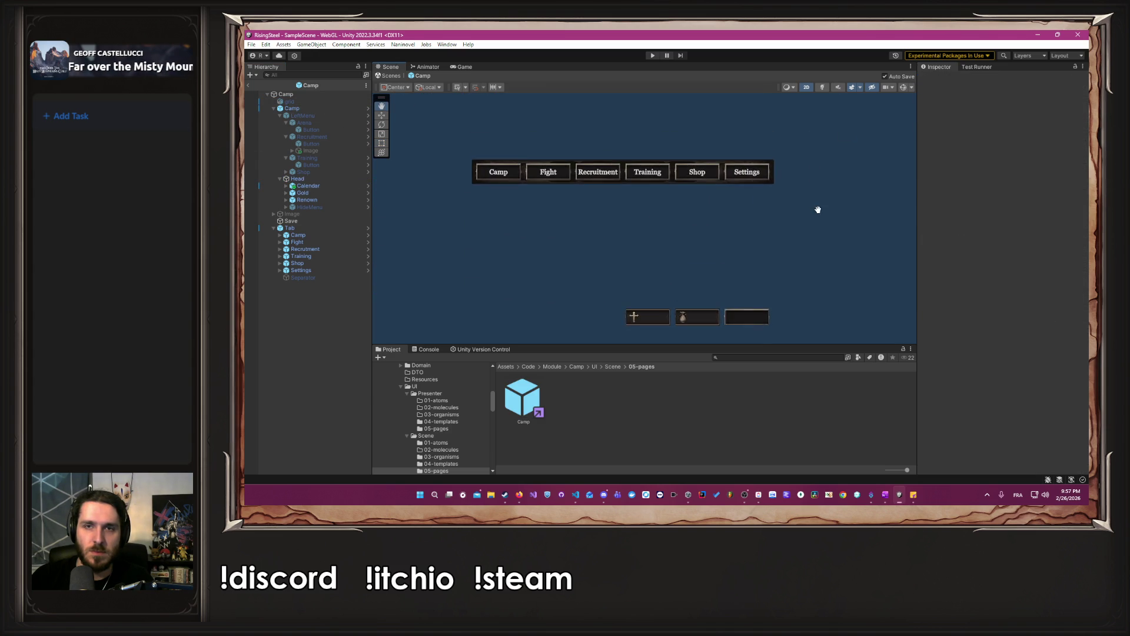
{"action": "left_click", "coordinate": [330, 103]}
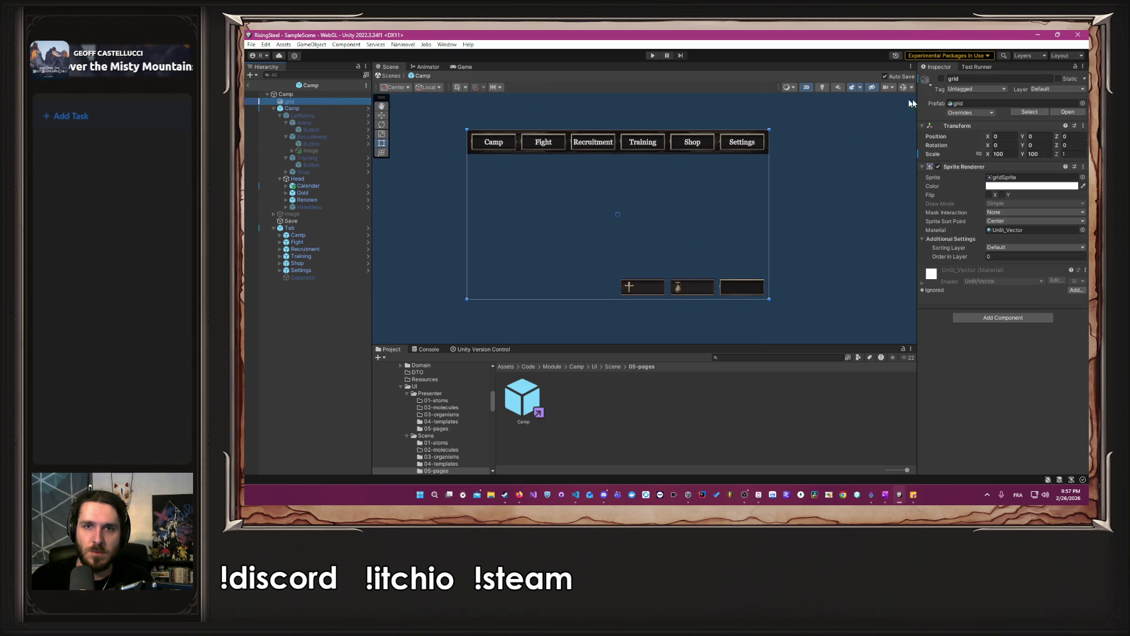
{"action": "left_click", "coordinate": [941, 78]}
Switch the grid overlay off again and enter Play mode to test the Camp menu.
{"action": "scroll", "coordinate": [805, 128], "scroll_direction": "up", "scroll_amount": 4}
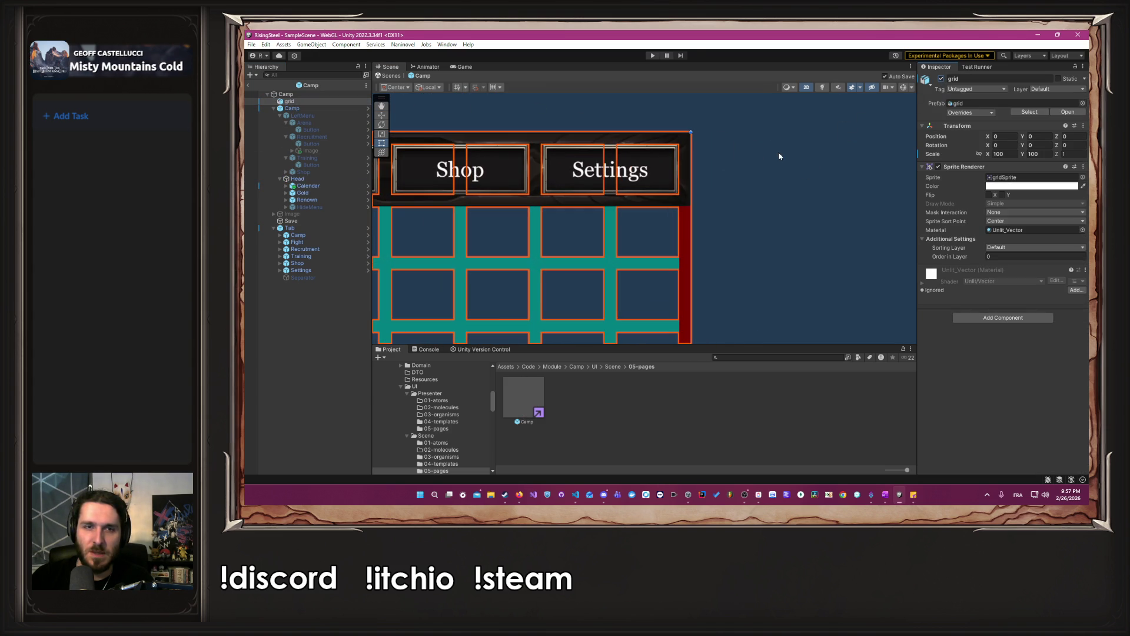
{"action": "left_click", "coordinate": [941, 78]}
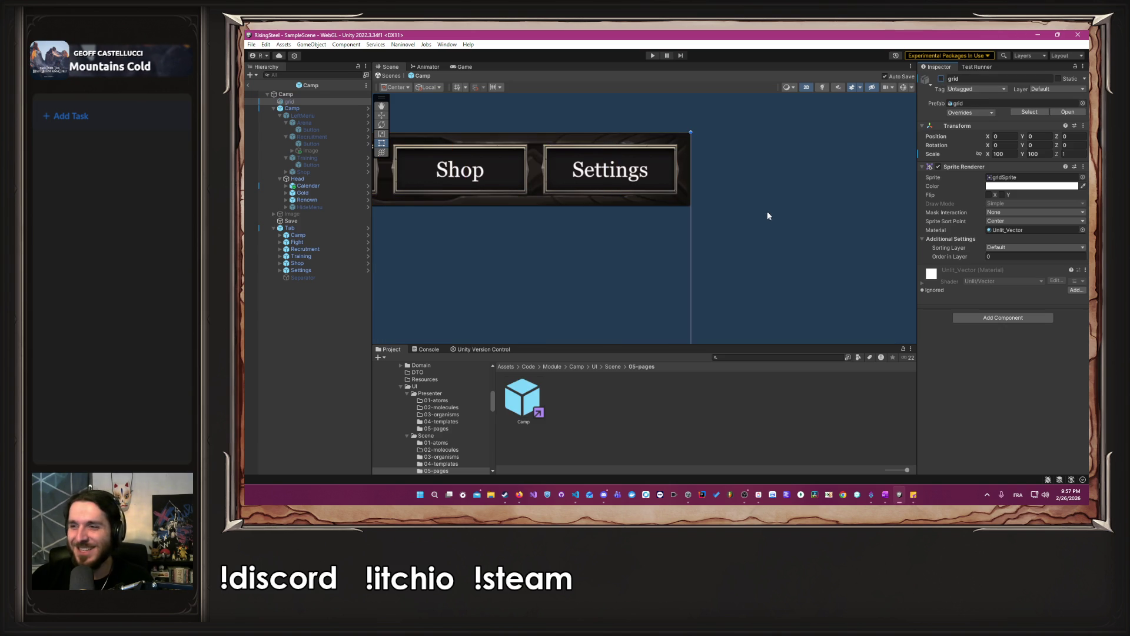
{"action": "left_click", "coordinate": [770, 212]}
{"action": "scroll", "coordinate": [772, 212], "scroll_direction": "down", "scroll_amount": 5}
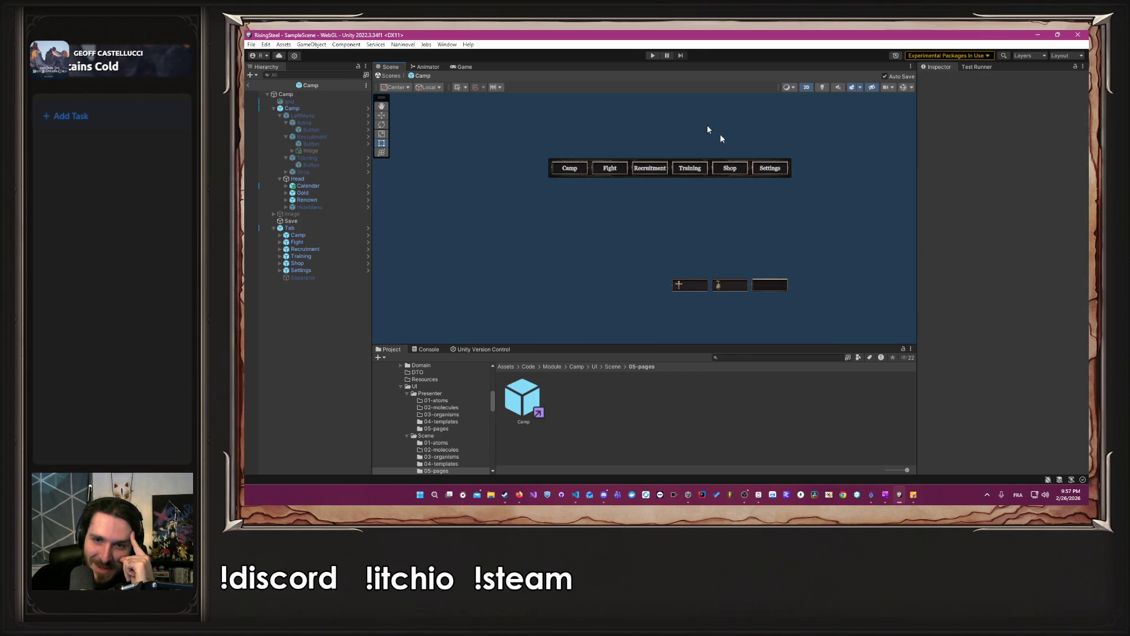
{"action": "left_click", "coordinate": [653, 55]}
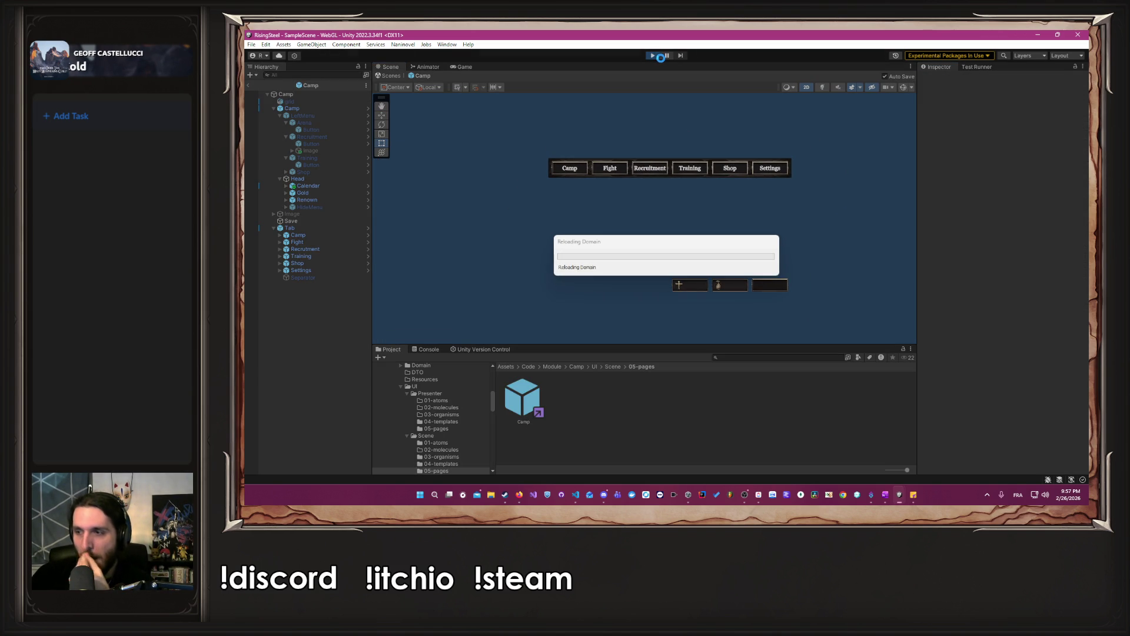
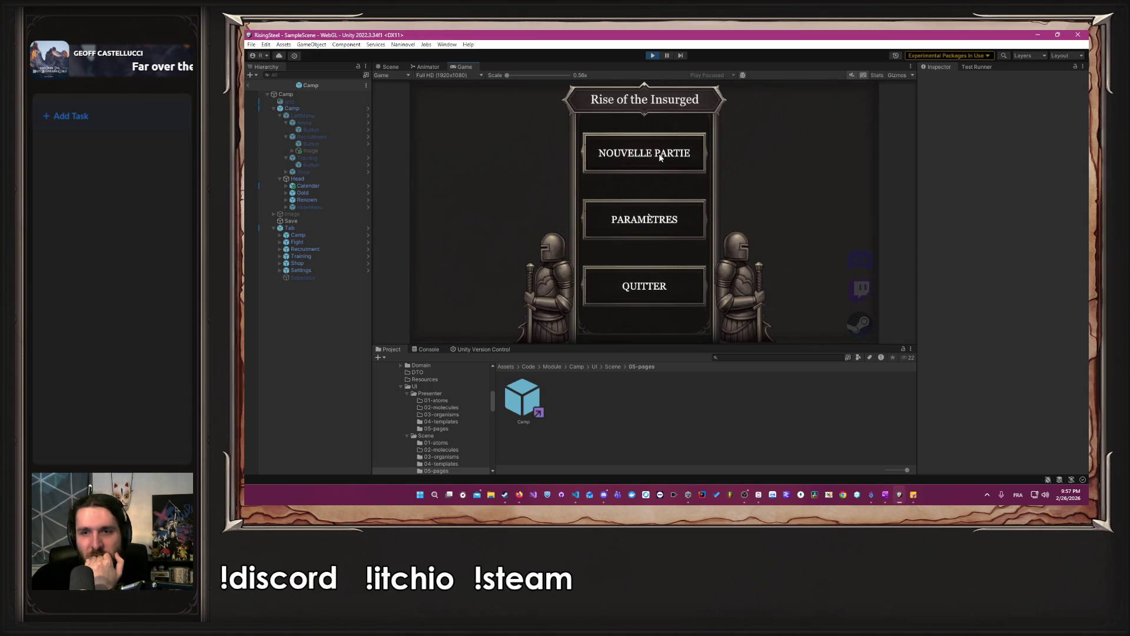
Start a new game from Nouvelle Partie, submit the player name, pick the male character and skip the tutorial.
{"action": "left_click", "coordinate": [669, 162]}
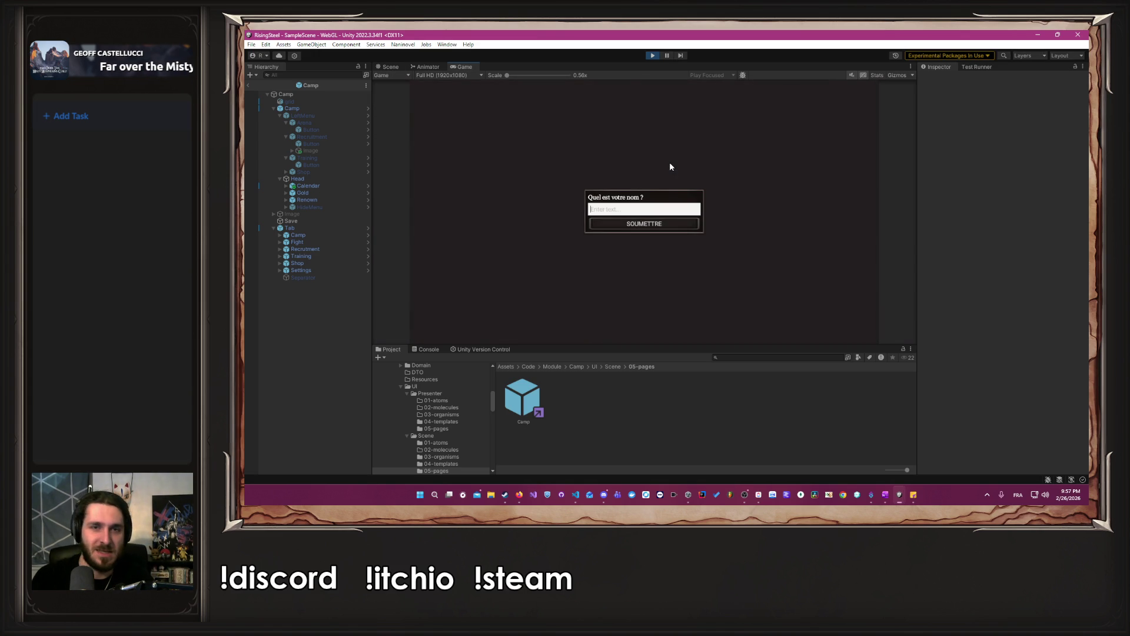
{"action": "type", "text": "Albert"}
{"action": "key", "text": "Return"}
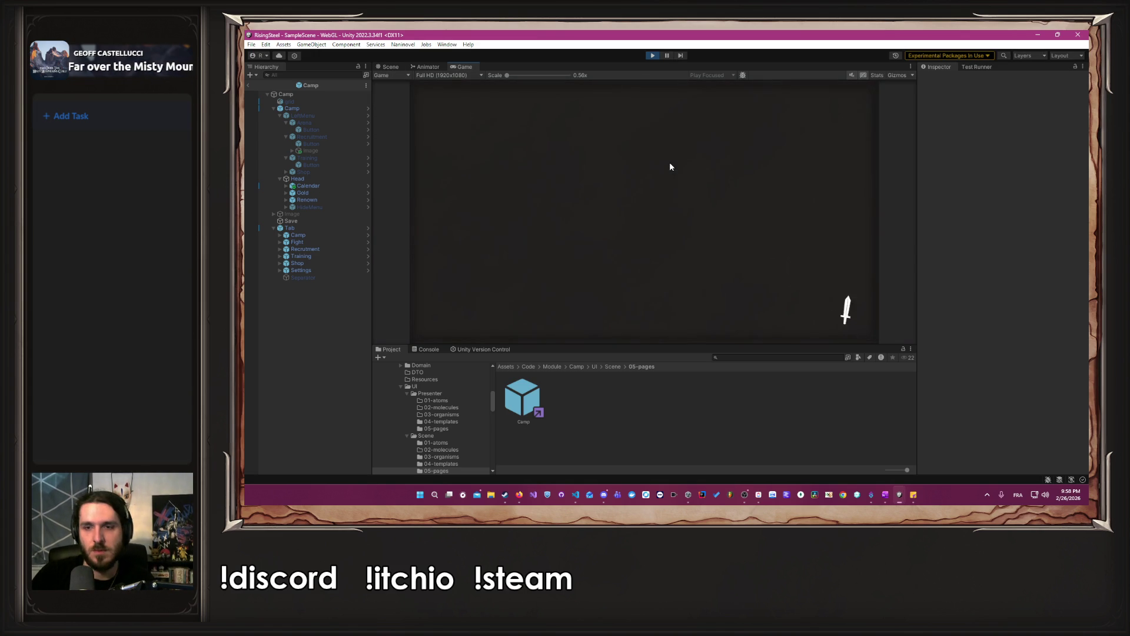
{"action": "left_click", "coordinate": [752, 257]}
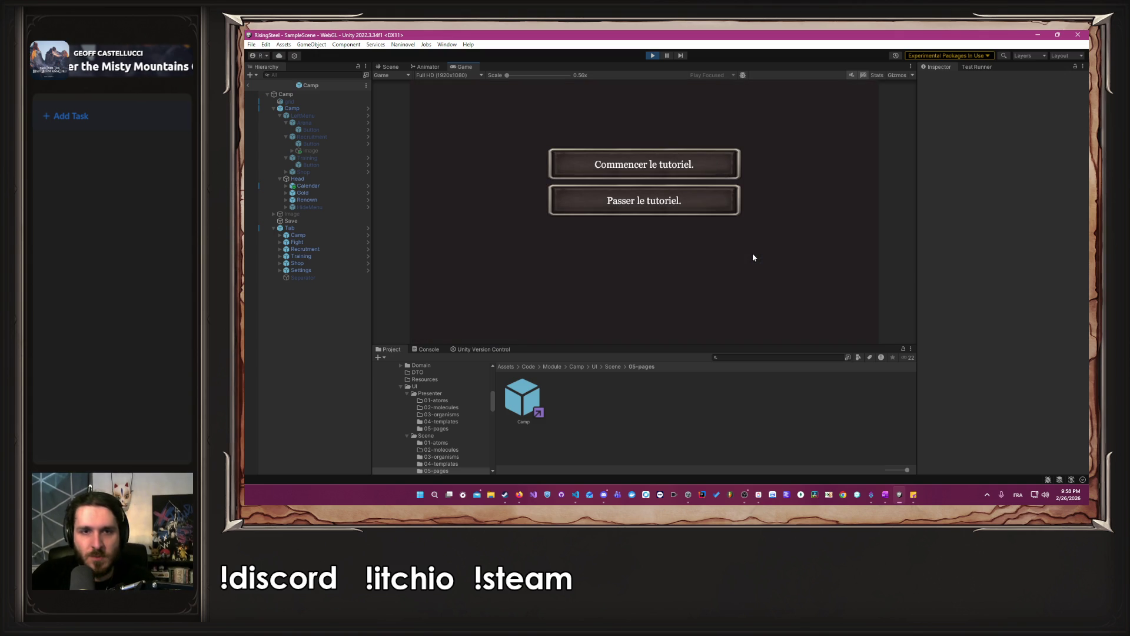
{"action": "left_click", "coordinate": [660, 210]}
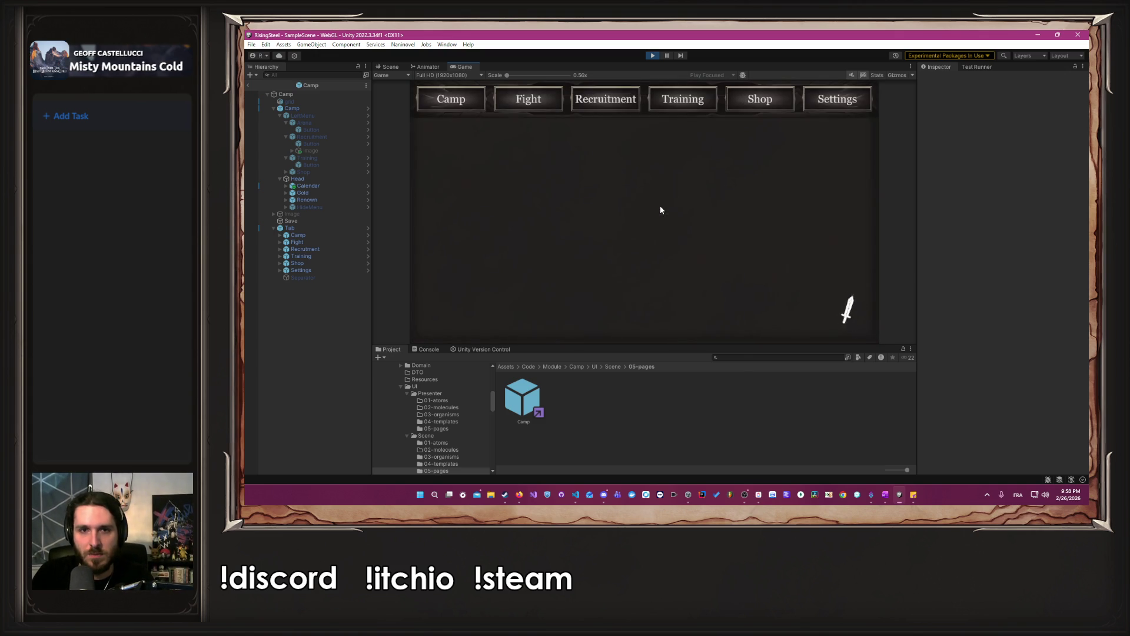
Check the fight game-mode panel and the calendar, then return to the camp screen.
{"action": "left_click", "coordinate": [533, 101]}
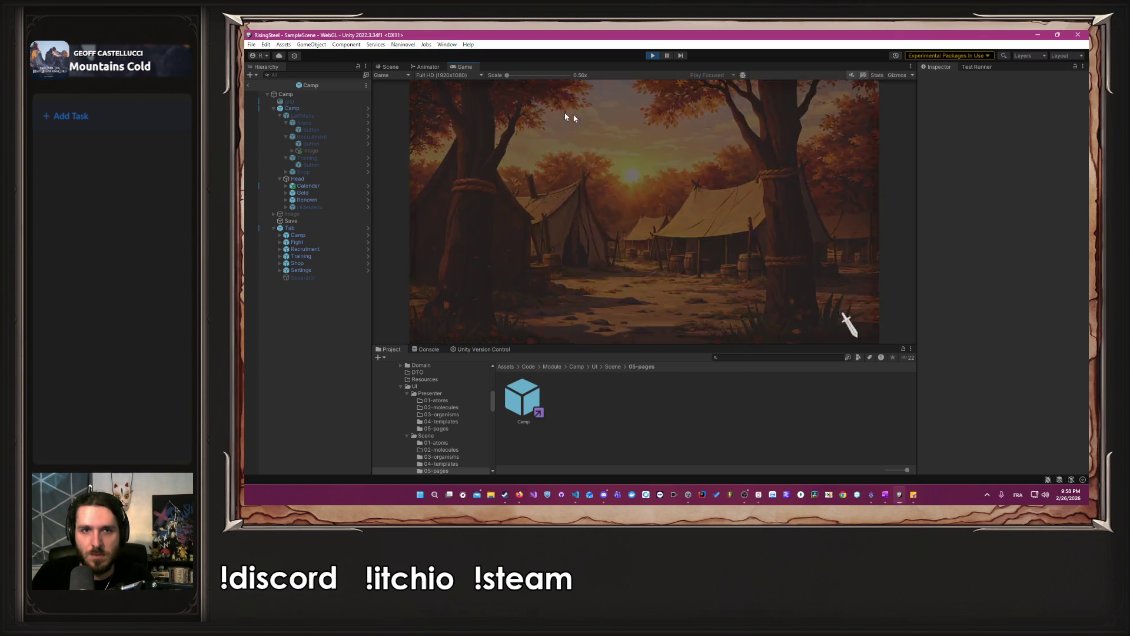
{"action": "left_click", "coordinate": [858, 123]}
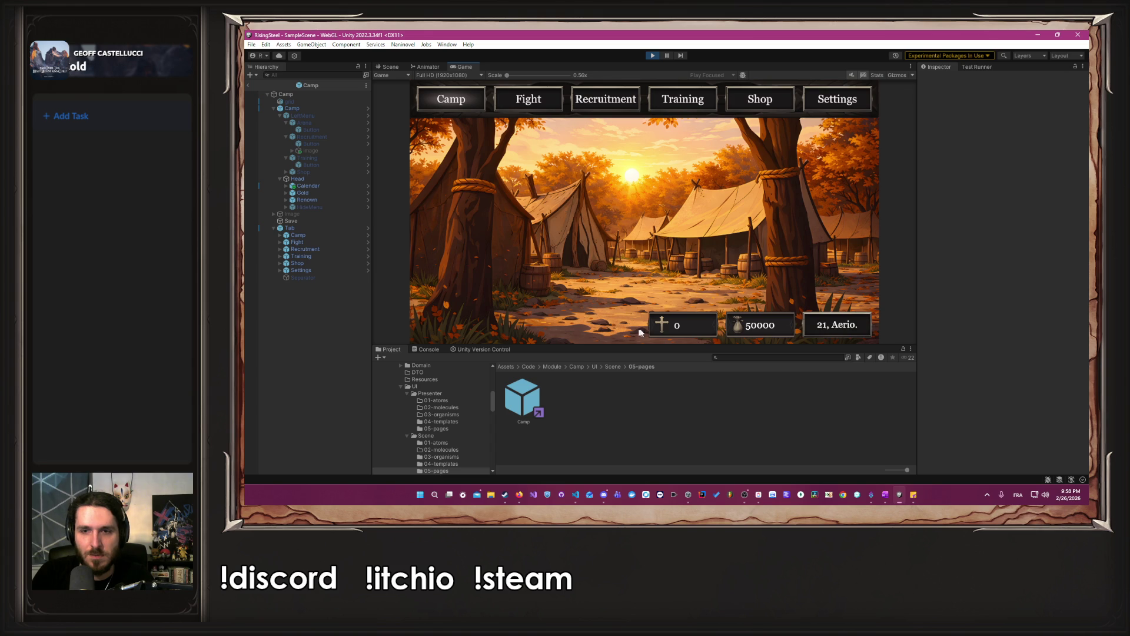
{"action": "left_click", "coordinate": [822, 313]}
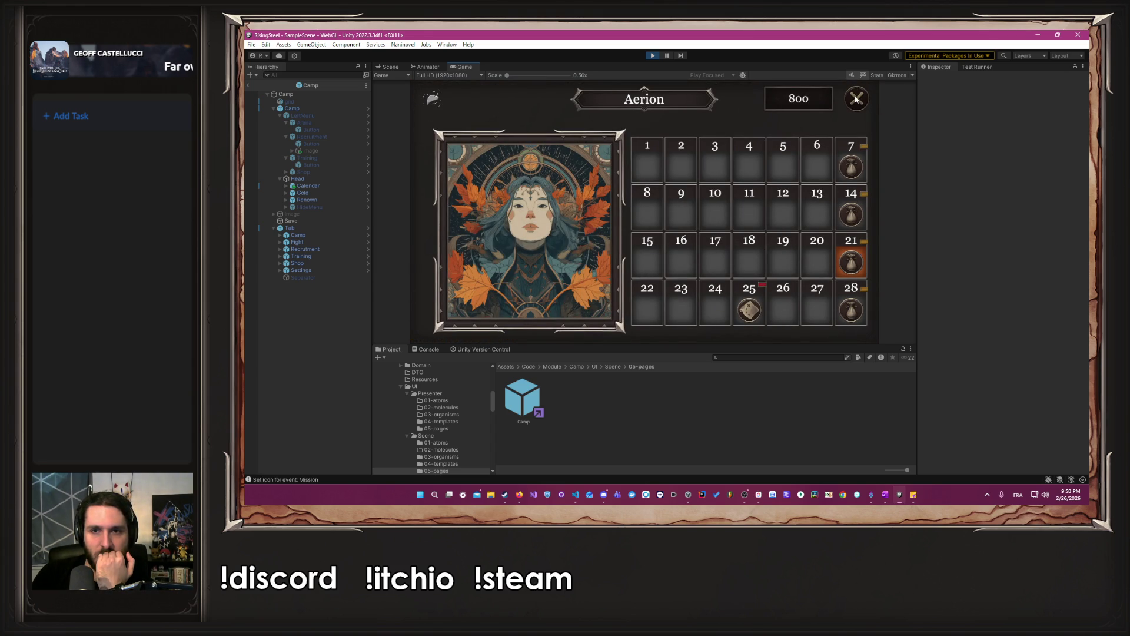
{"action": "mouse_move", "coordinate": [751, 304]}
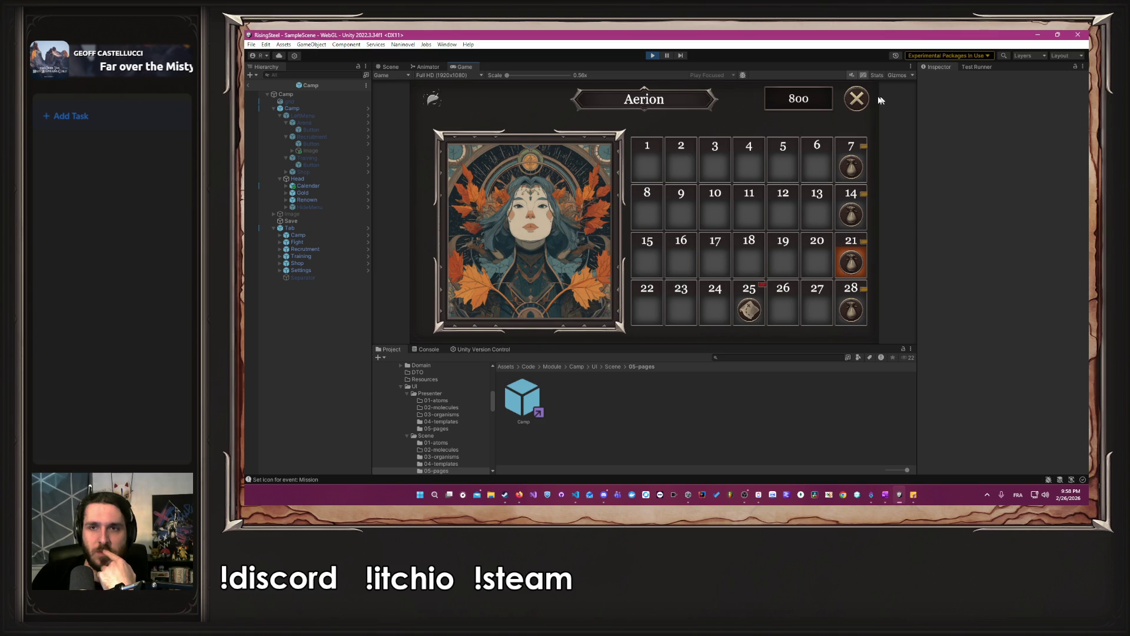
{"action": "left_click", "coordinate": [857, 99]}
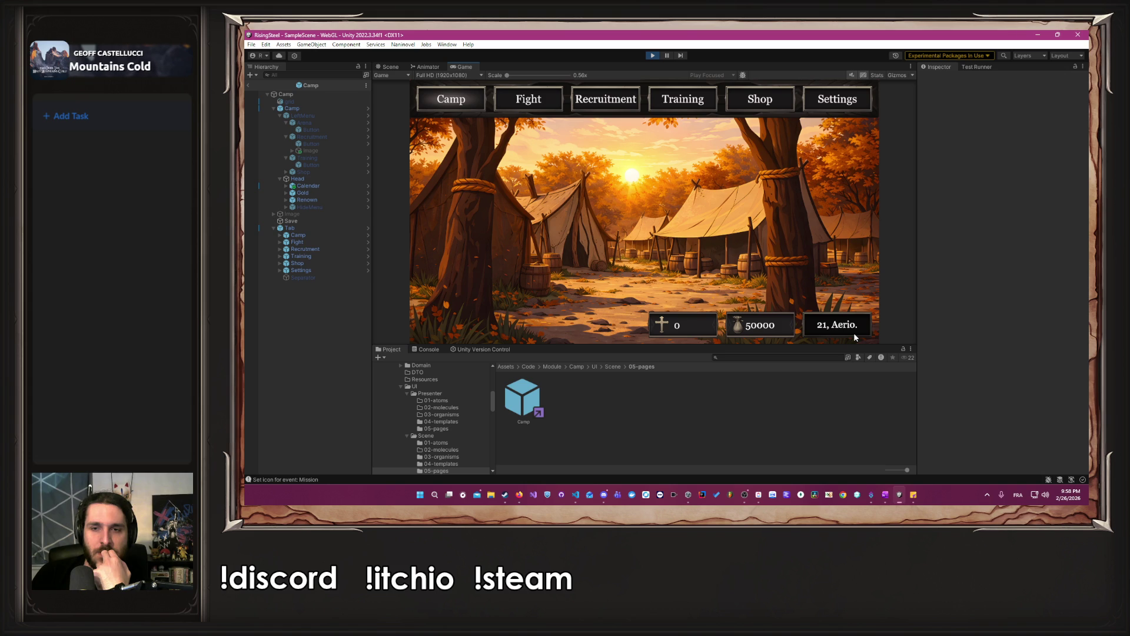
{"action": "left_click", "coordinate": [605, 496]}
{"action": "left_click", "coordinate": [605, 497]}
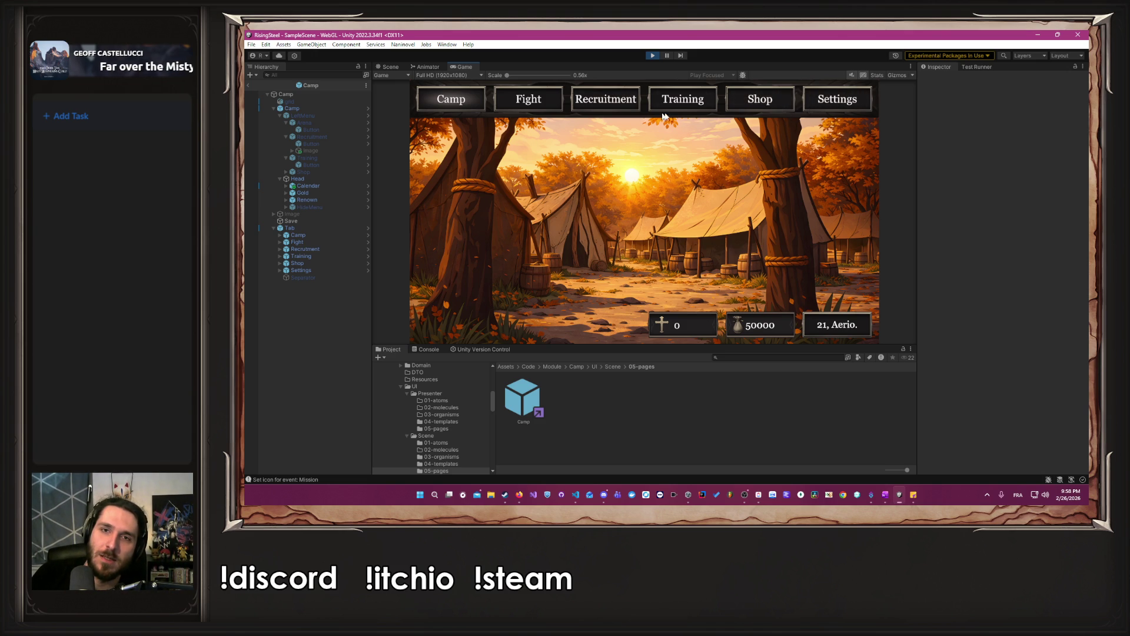
View the Boutique shop's three item cards, then exit Play mode and zoom the Scene view.
{"action": "left_click", "coordinate": [760, 98]}
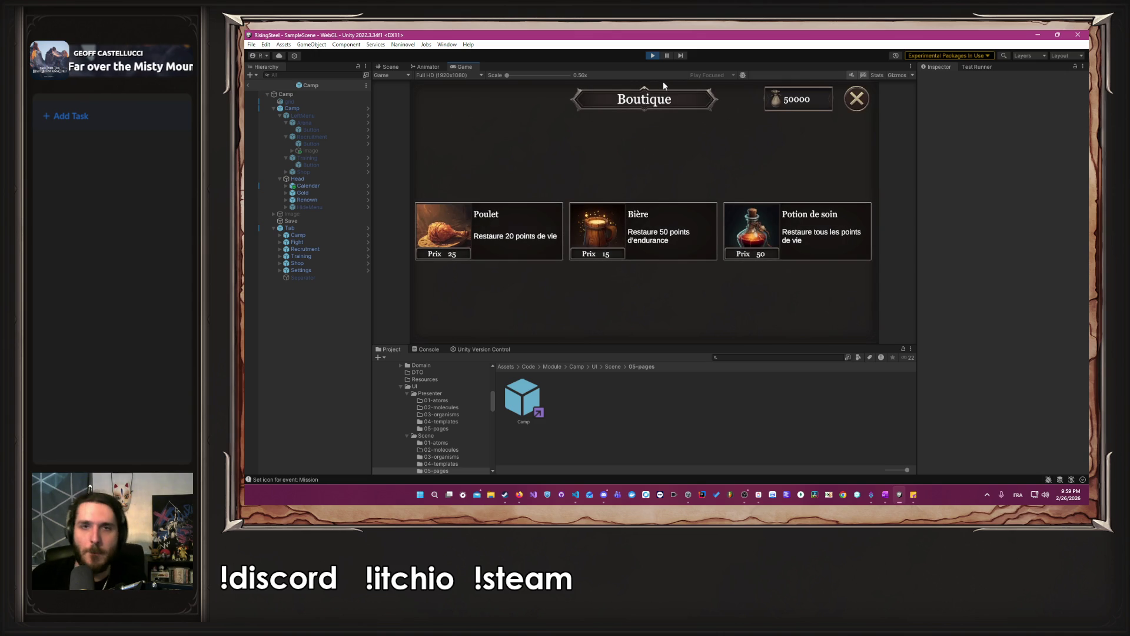
{"action": "left_click", "coordinate": [652, 55]}
{"action": "scroll", "coordinate": [695, 169], "scroll_direction": "up", "scroll_amount": 2}
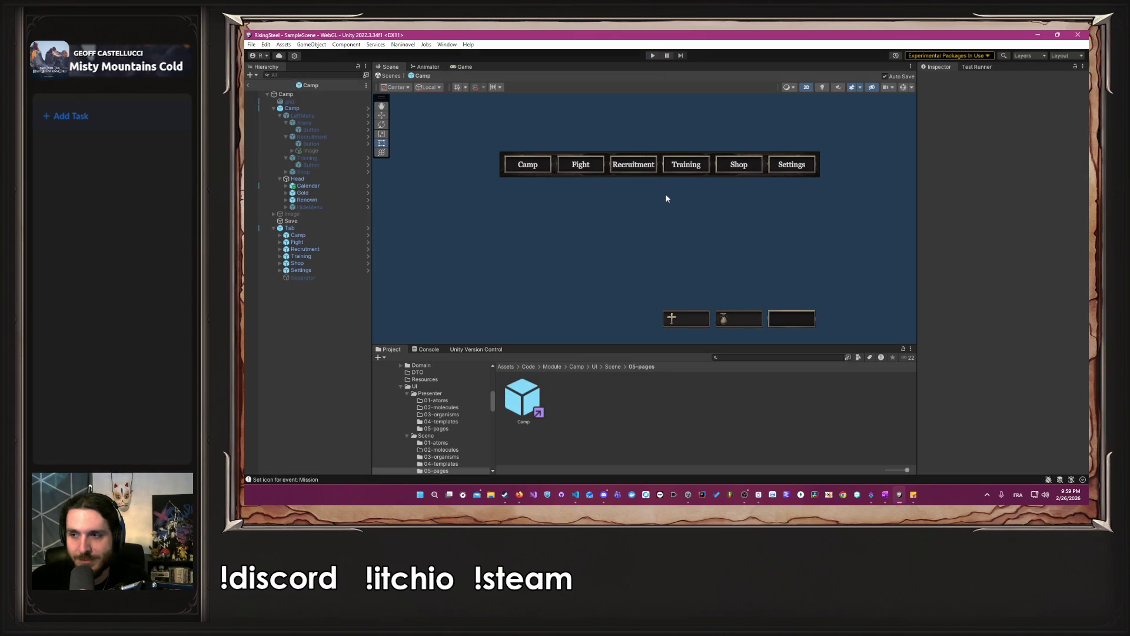
Set the Calendar button's Transition to Sprite Swap.
{"action": "left_click", "coordinate": [294, 222]}
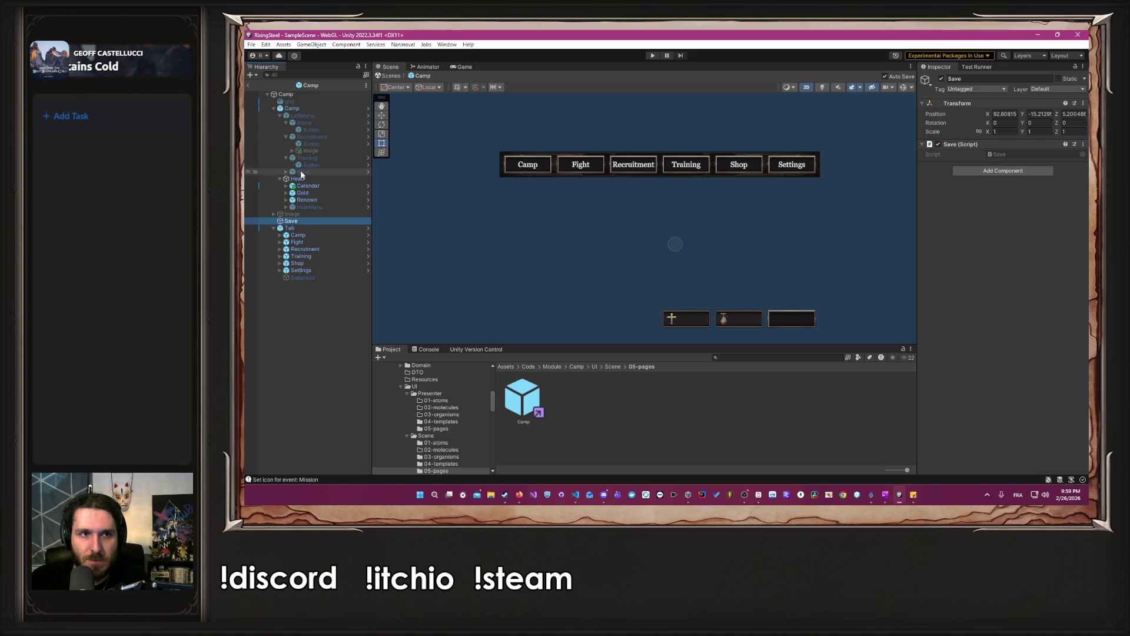
{"action": "left_click", "coordinate": [305, 109]}
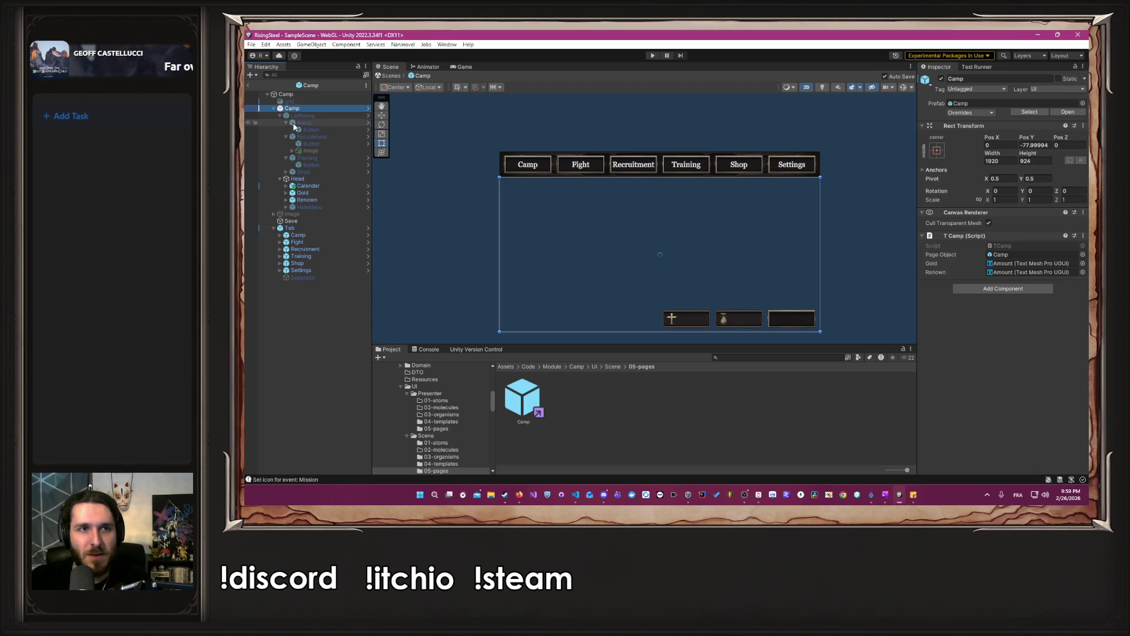
{"action": "left_click", "coordinate": [280, 116]}
{"action": "left_click", "coordinate": [312, 129]}
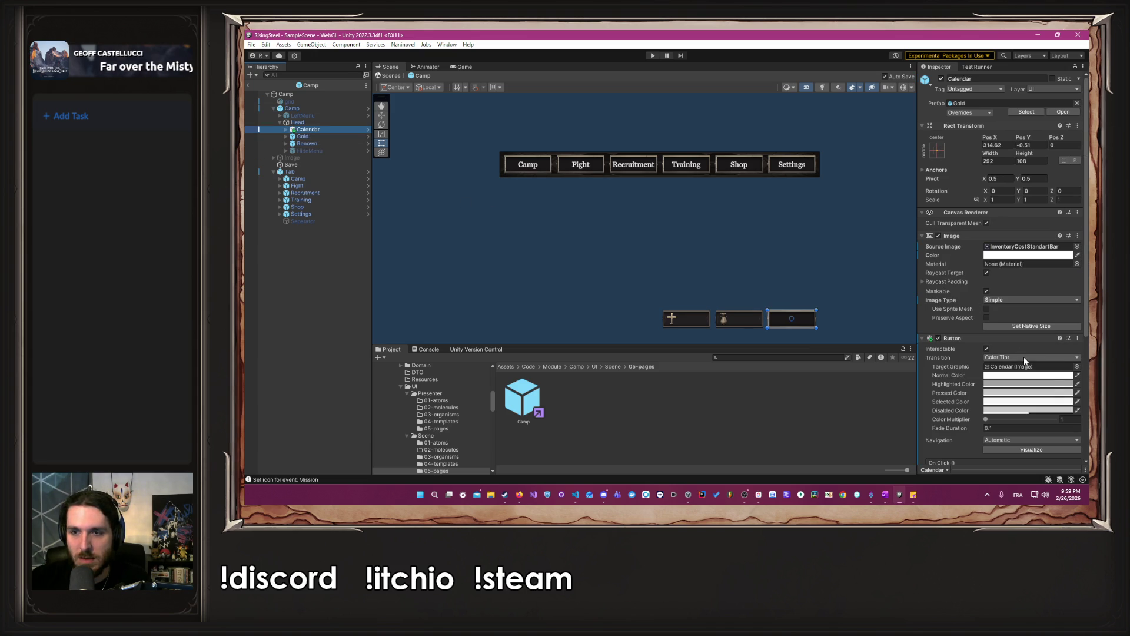
{"action": "left_click", "coordinate": [1023, 357]}
{"action": "left_click", "coordinate": [1024, 388]}
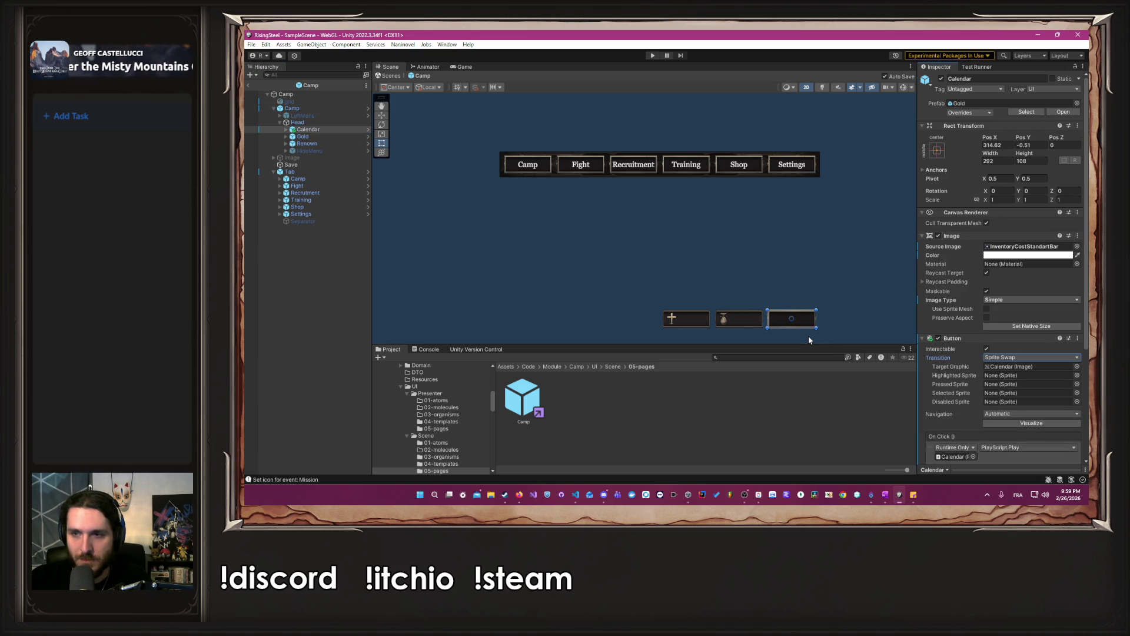
Assign InventoryCostMiniBar2 as Calendar's Highlighted Sprite, using the Camp tab as reference, and enter Play mode.
{"action": "left_click", "coordinate": [293, 109]}
{"action": "left_click", "coordinate": [317, 179]}
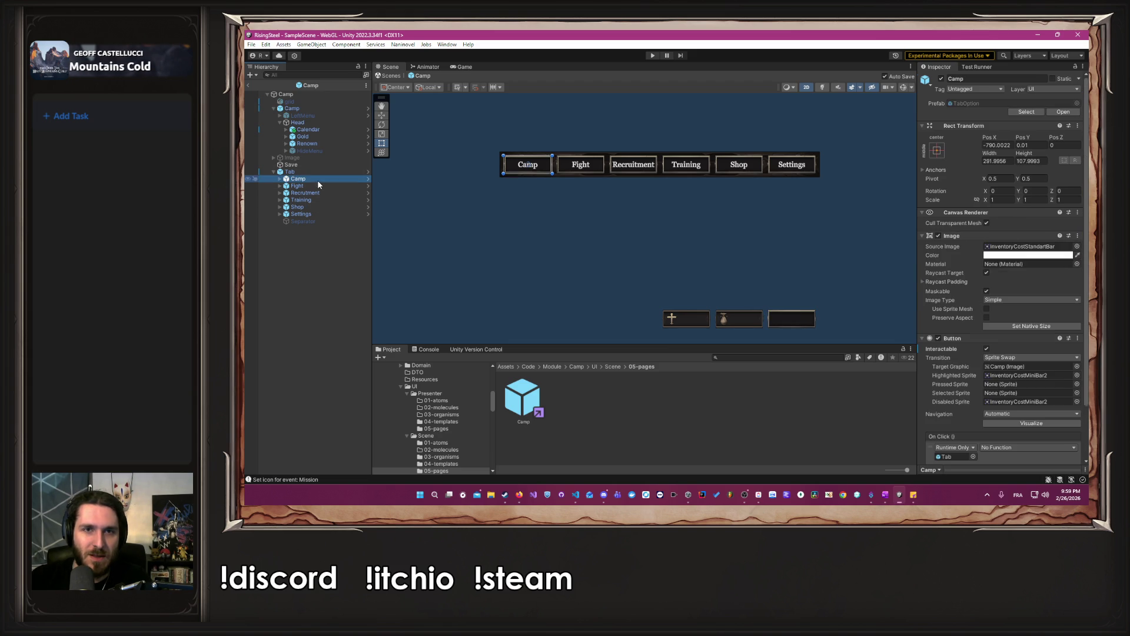
{"action": "scroll", "coordinate": [1007, 322], "scroll_direction": "down", "scroll_amount": 3}
{"action": "left_click", "coordinate": [1024, 312]}
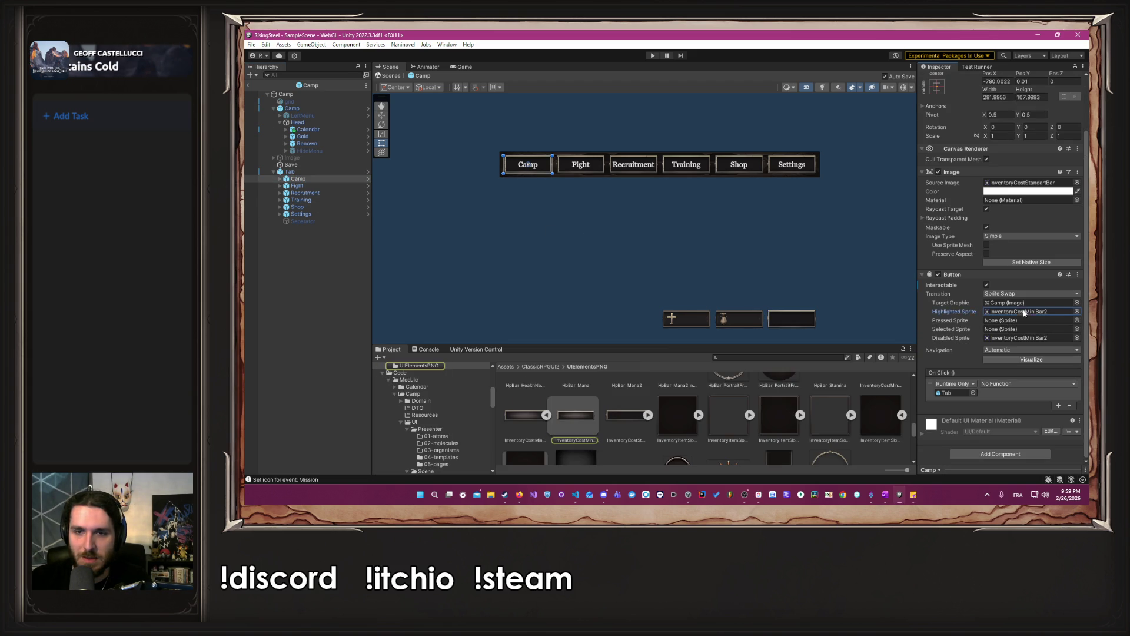
{"action": "left_click", "coordinate": [309, 129]}
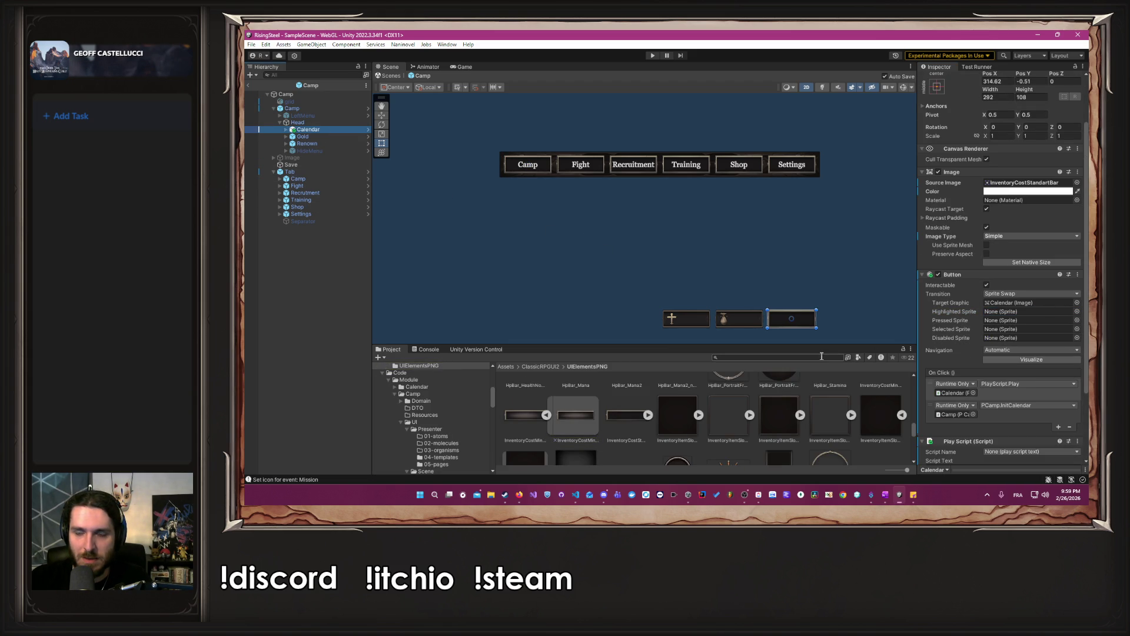
{"action": "mouse_move", "coordinate": [557, 418]}
{"action": "left_mouse_down"}
{"action": "mouse_move", "coordinate": [795, 353]}
{"action": "mouse_move", "coordinate": [1027, 312]}
{"action": "left_mouse_up"}
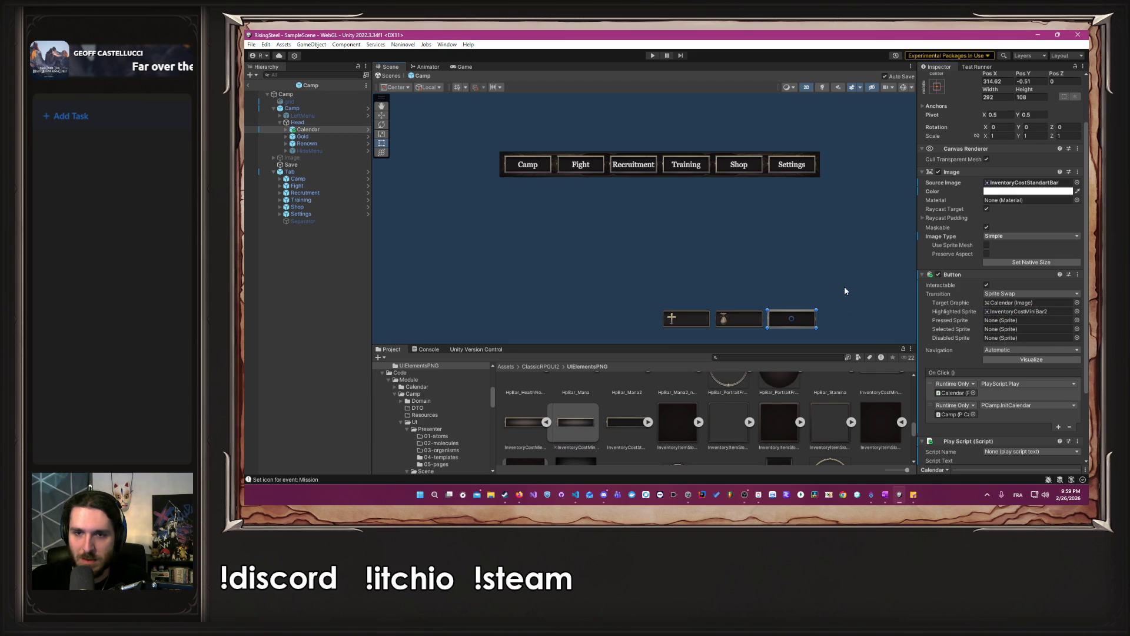
{"action": "left_click", "coordinate": [653, 55]}
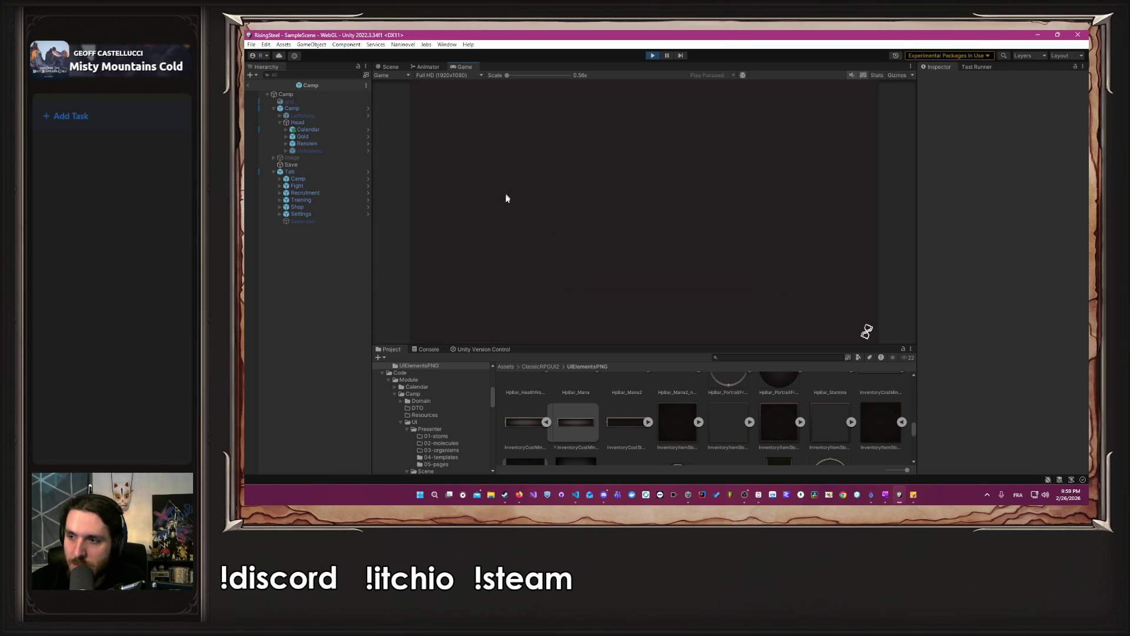
Start a new game with a typed player name, pick a character, skip the tutorial, close the shop and stop Play.
{"action": "left_click", "coordinate": [619, 154]}
{"action": "type", "text": "Albert"}
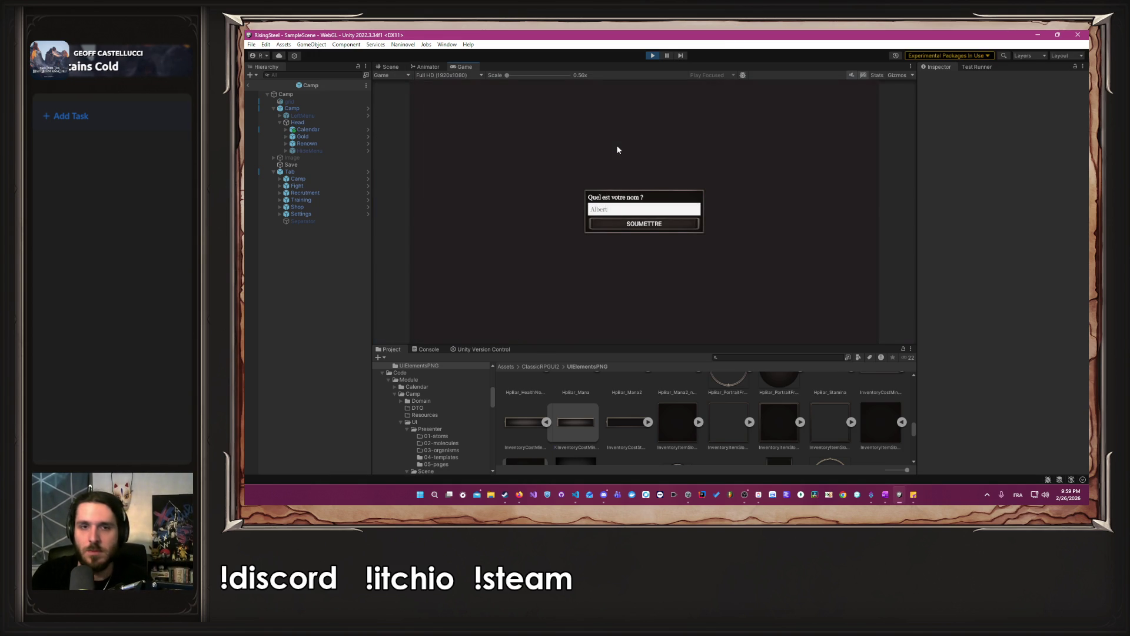
{"action": "key", "text": "Return"}
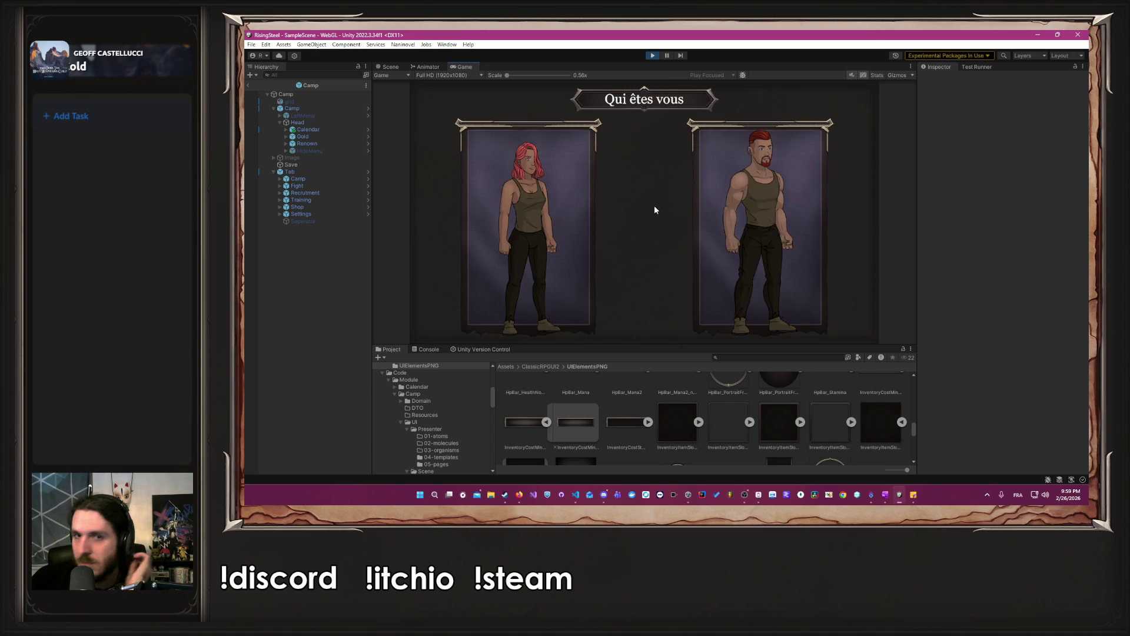
{"action": "left_click", "coordinate": [715, 215]}
{"action": "left_click", "coordinate": [689, 212]}
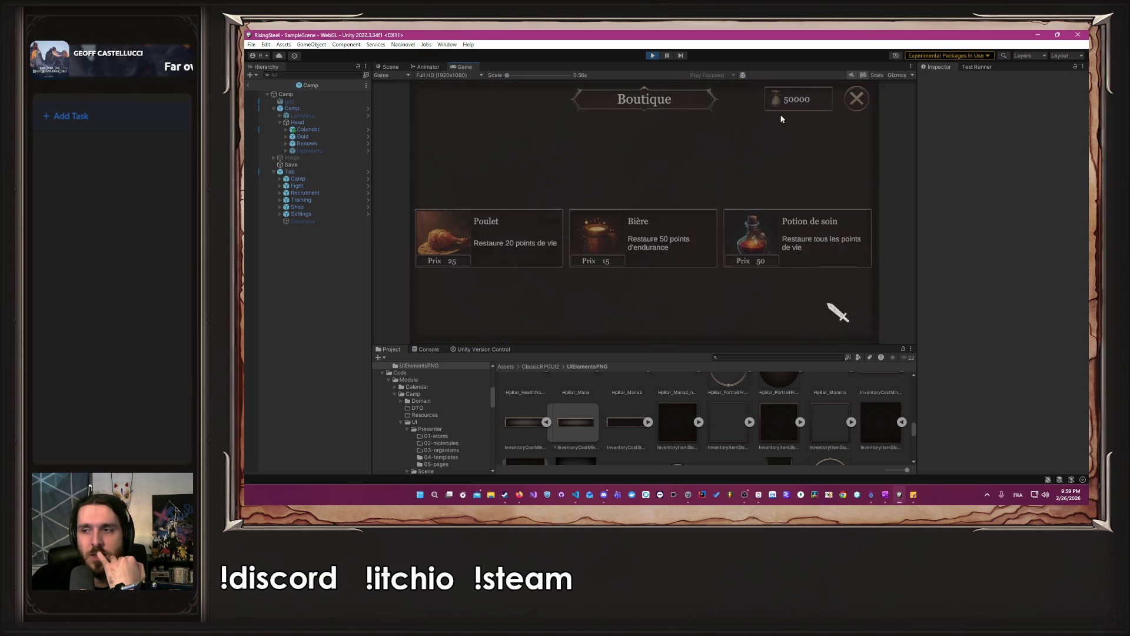
{"action": "left_click", "coordinate": [857, 100]}
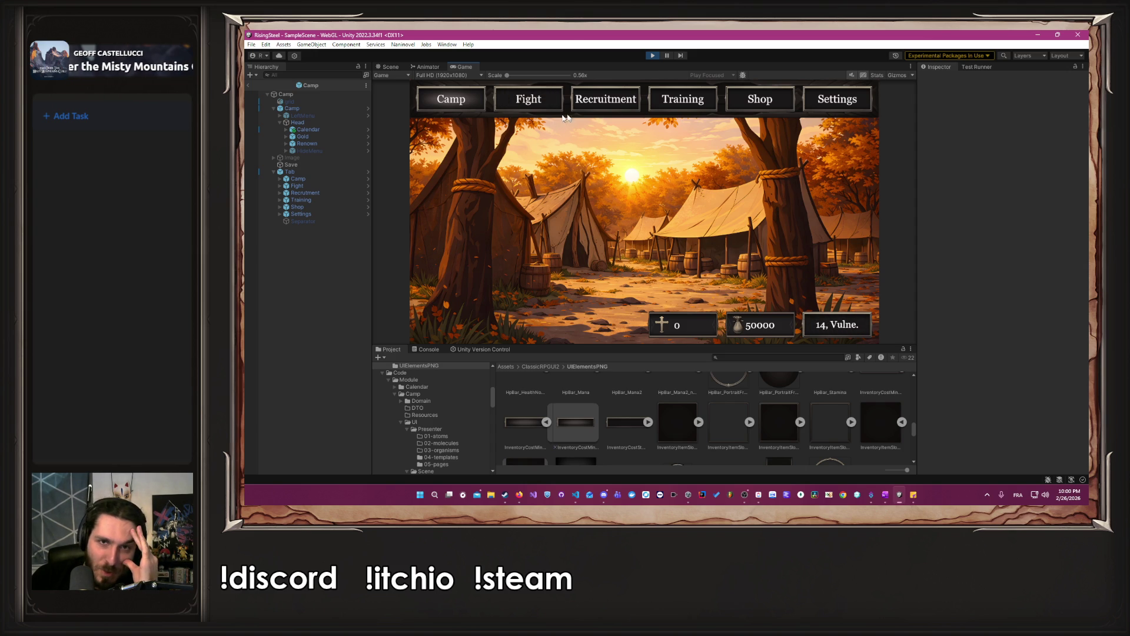
{"action": "left_click", "coordinate": [652, 55]}
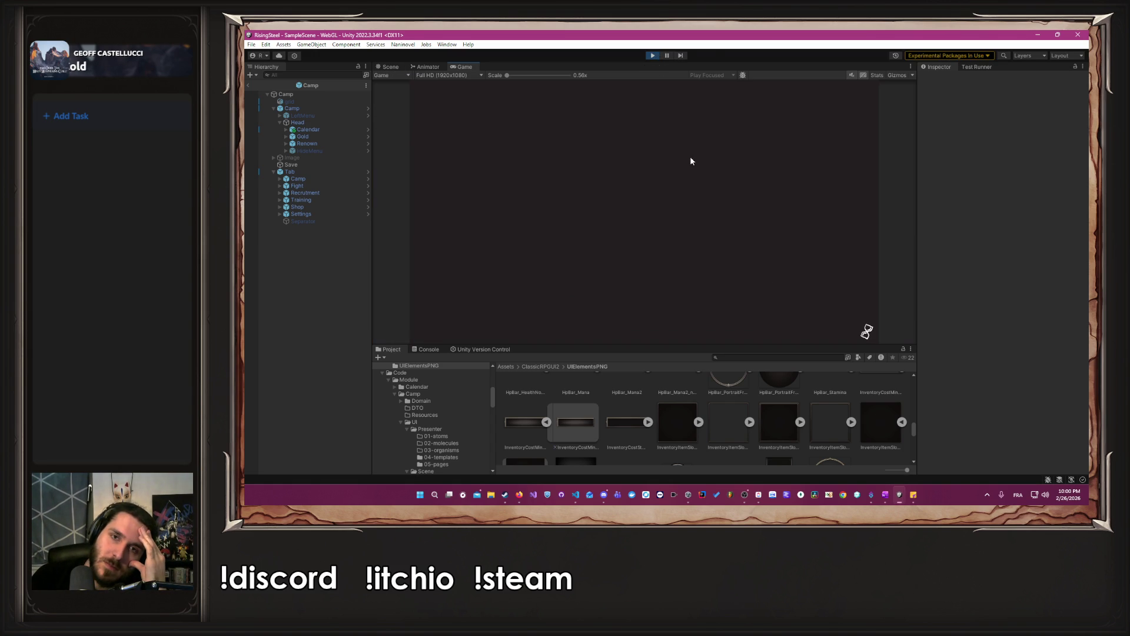
Replay the new-game flow through to the camp screen, then stop Play mode.
{"action": "left_click", "coordinate": [690, 157]}
{"action": "type", "text": "Albel"}
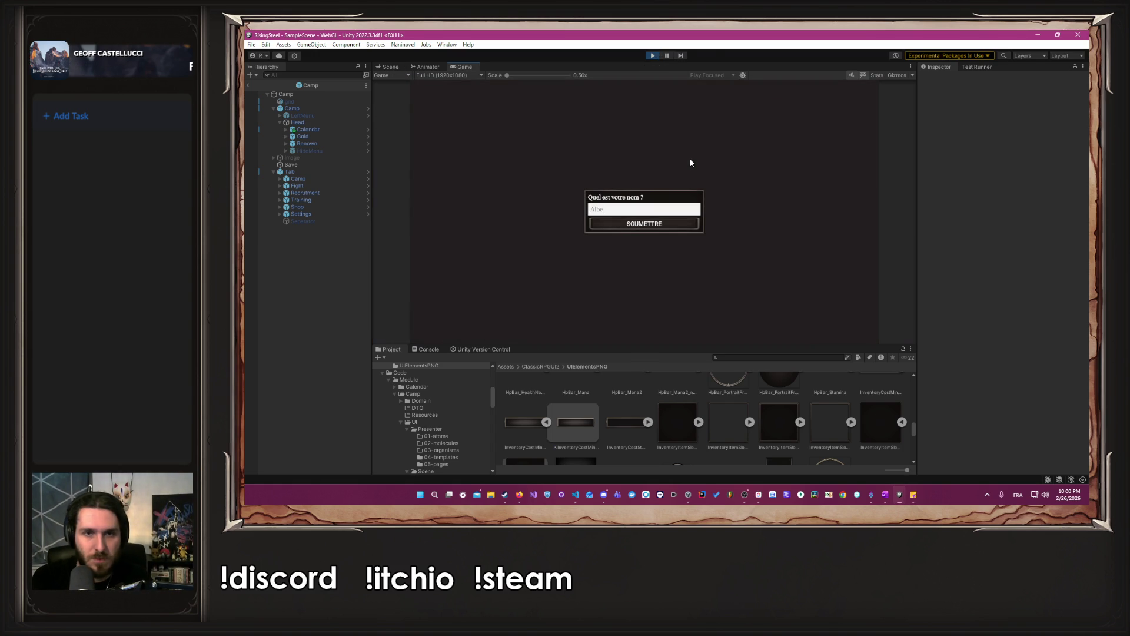
{"action": "key", "text": "Return"}
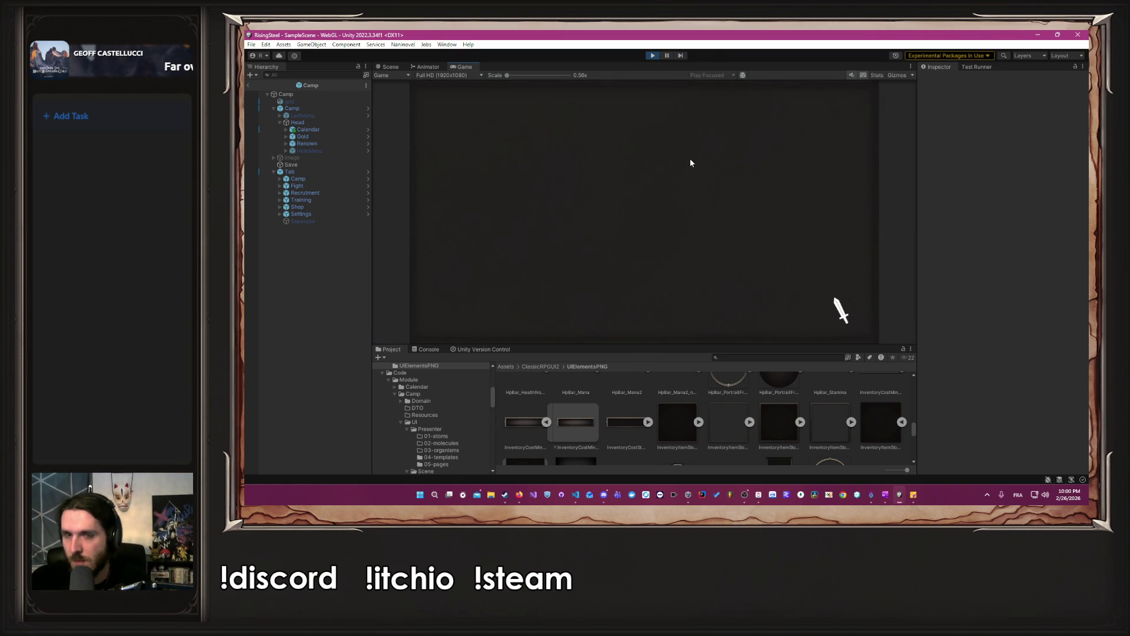
{"action": "left_click", "coordinate": [757, 245]}
{"action": "left_click", "coordinate": [688, 214]}
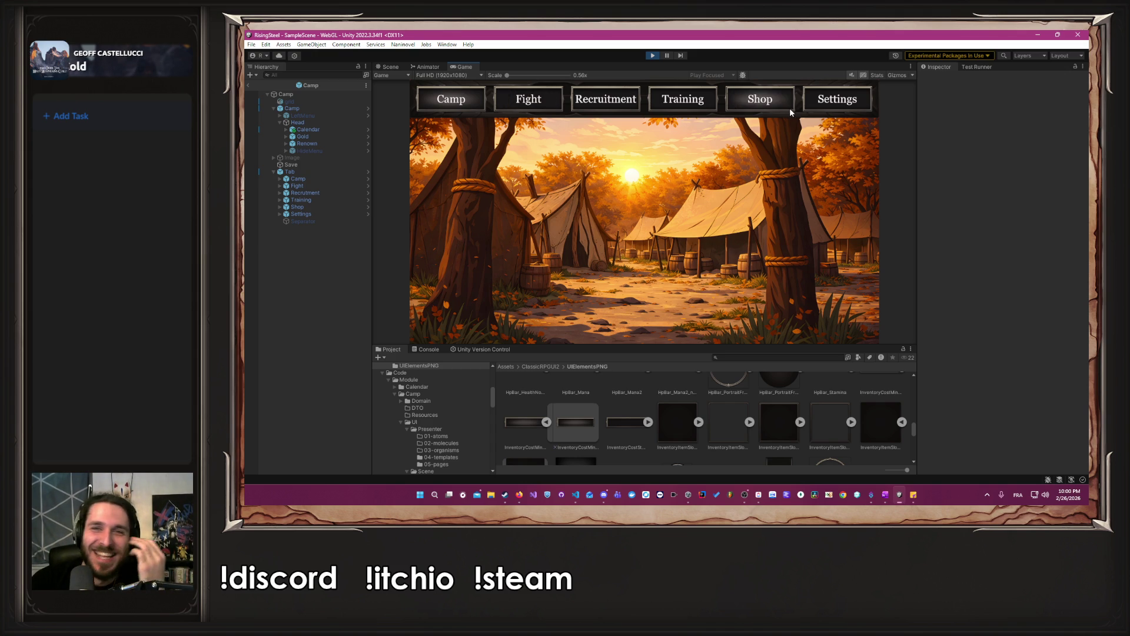
{"action": "left_click", "coordinate": [653, 56]}
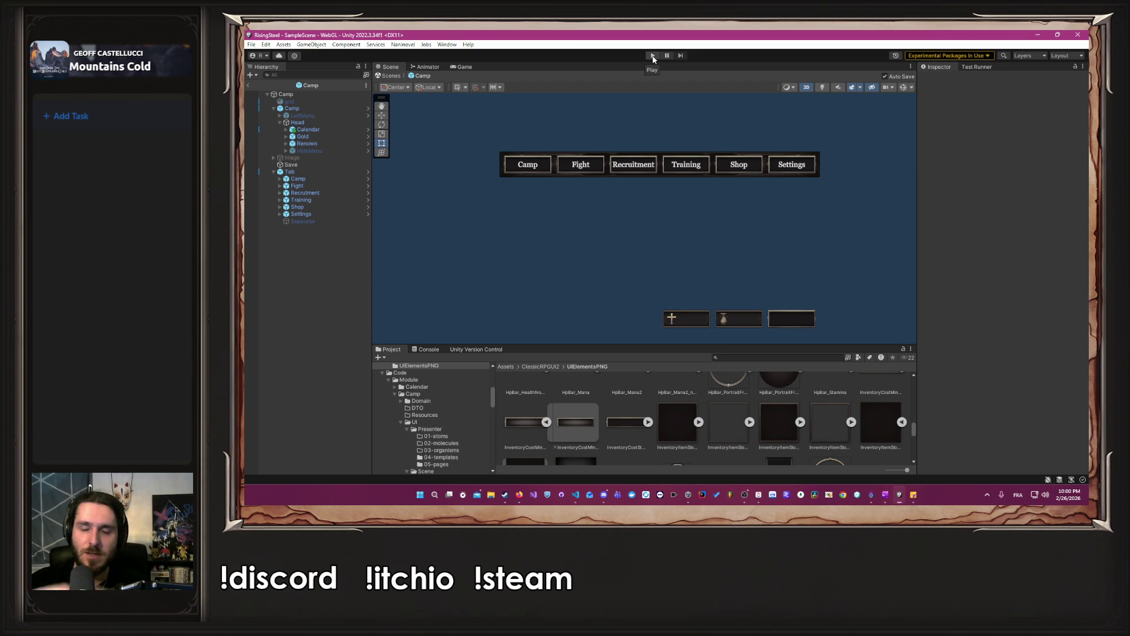
Return to the Unity editor, select the Save object and bring up the window switcher with Alt+Tab.
{"action": "left_click", "coordinate": [606, 494]}
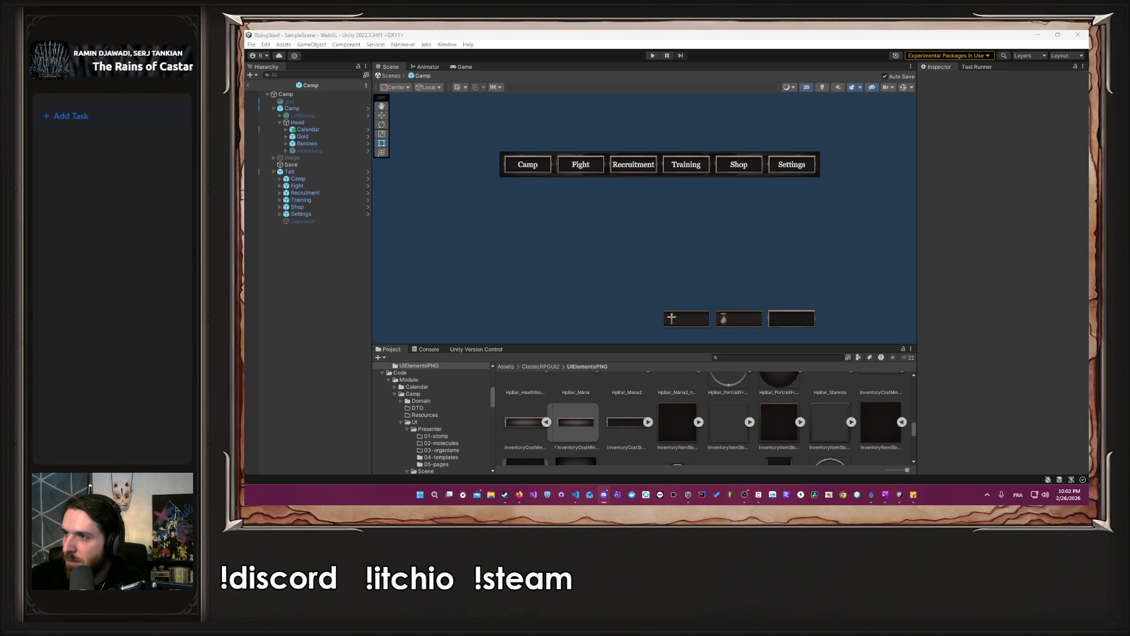
{"action": "left_click", "coordinate": [867, 228]}
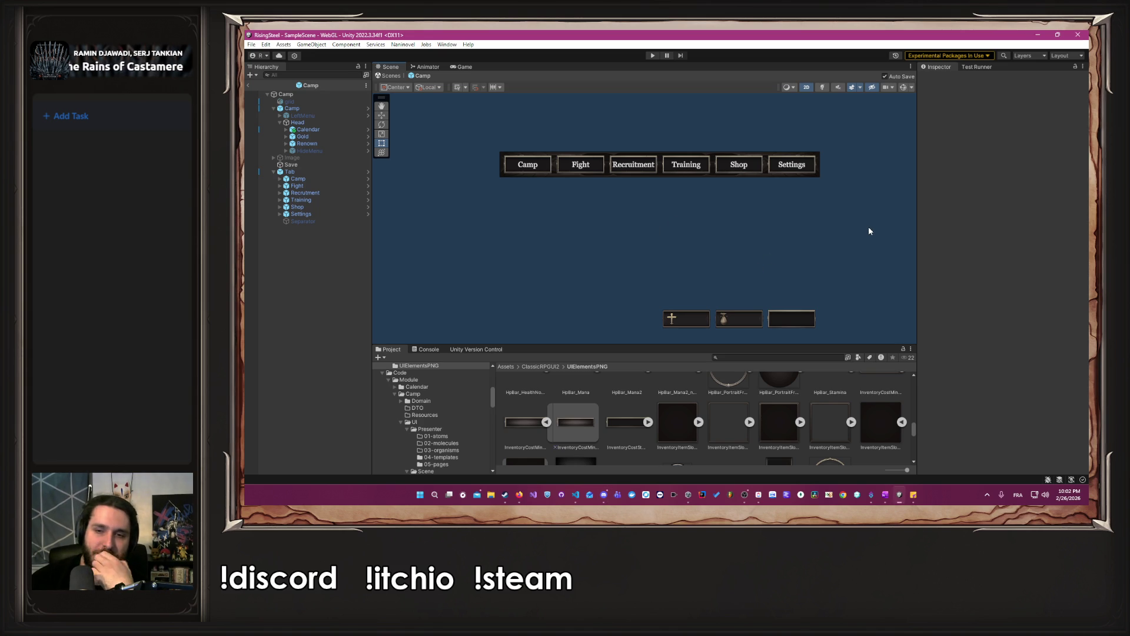
{"action": "left_click", "coordinate": [291, 164]}
{"action": "key", "text": "alt+Tab"}
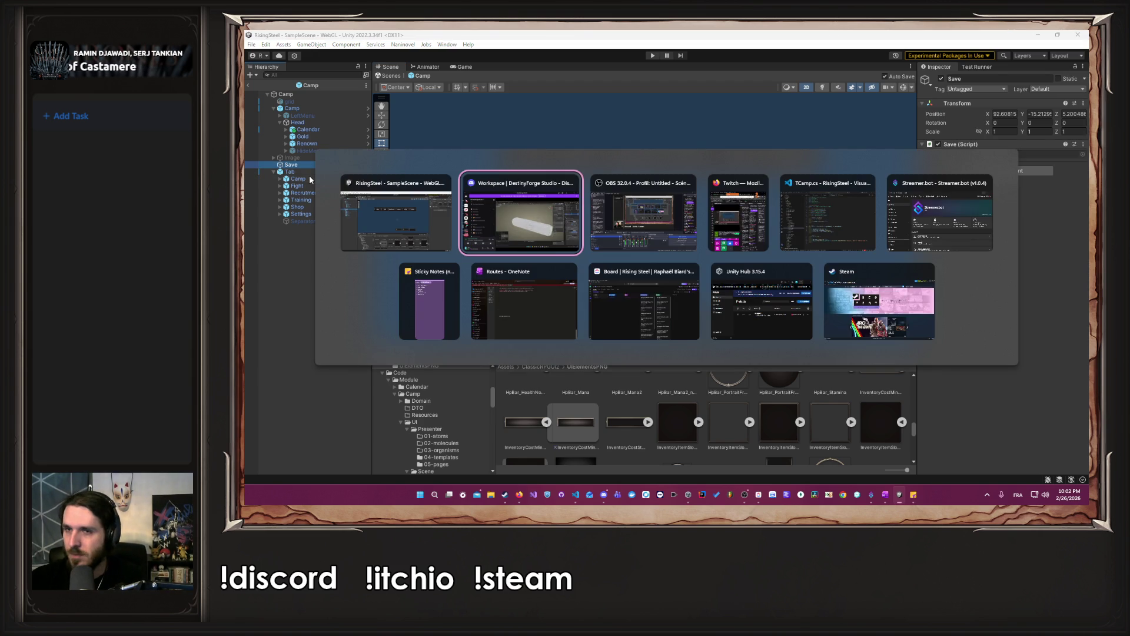
Switch to Visual Studio Code showing TCamp.cs at its Initialize method.
{"action": "key", "text": "alt+Tab"}
{"action": "key", "text": "alt+Tab"}
{"action": "key", "text": "alt+Tab"}
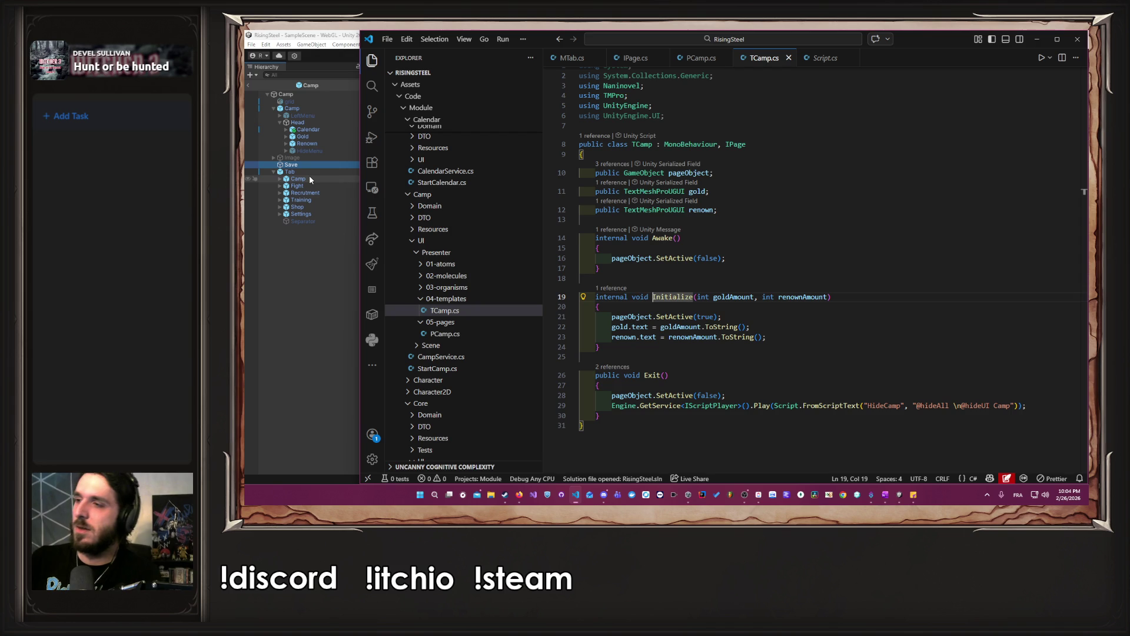
Compare PCamp's Initialize call with TCamp's Initialize definition.
{"action": "left_click", "coordinate": [851, 279]}
{"action": "key", "text": "shift+Down"}
{"action": "left_click", "coordinate": [799, 347]}
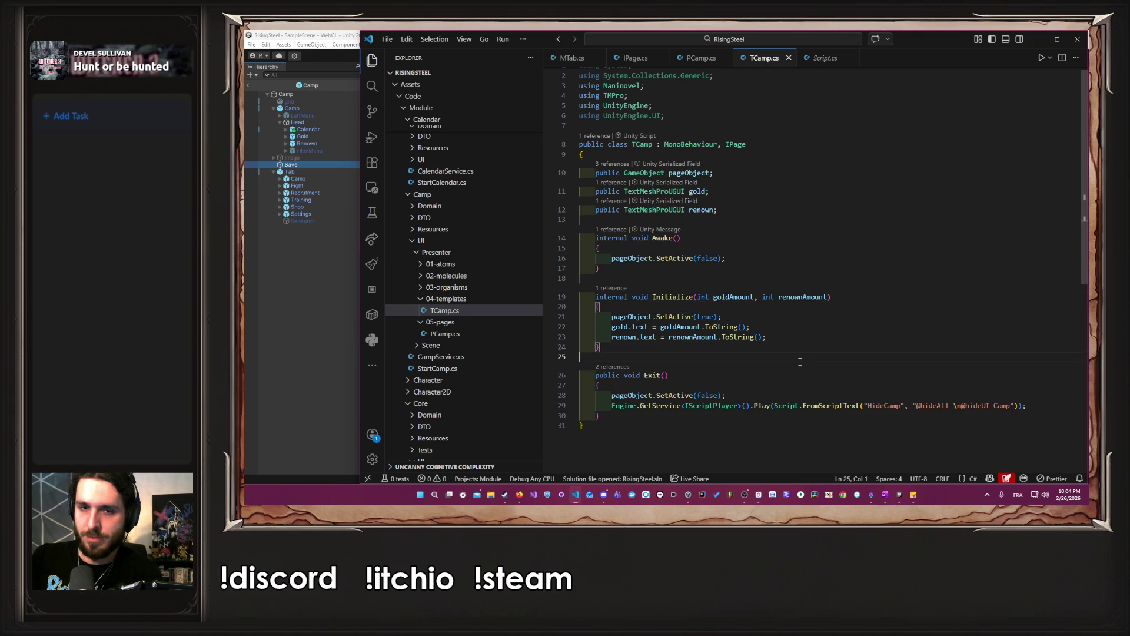
{"action": "left_click", "coordinate": [708, 61]}
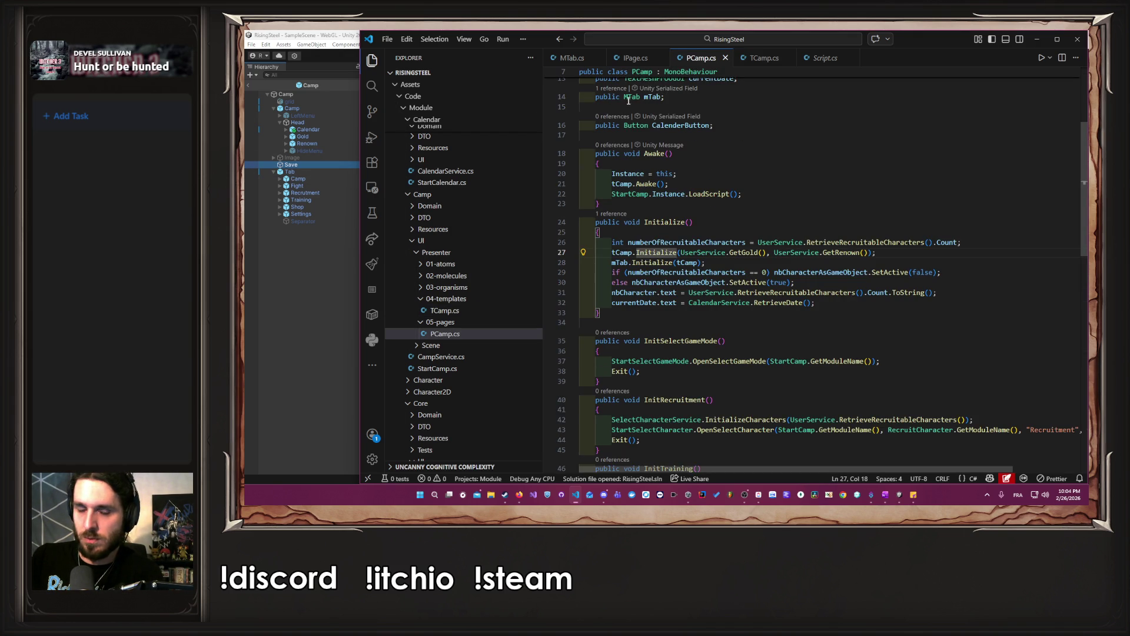
{"action": "left_click", "coordinate": [772, 262]}
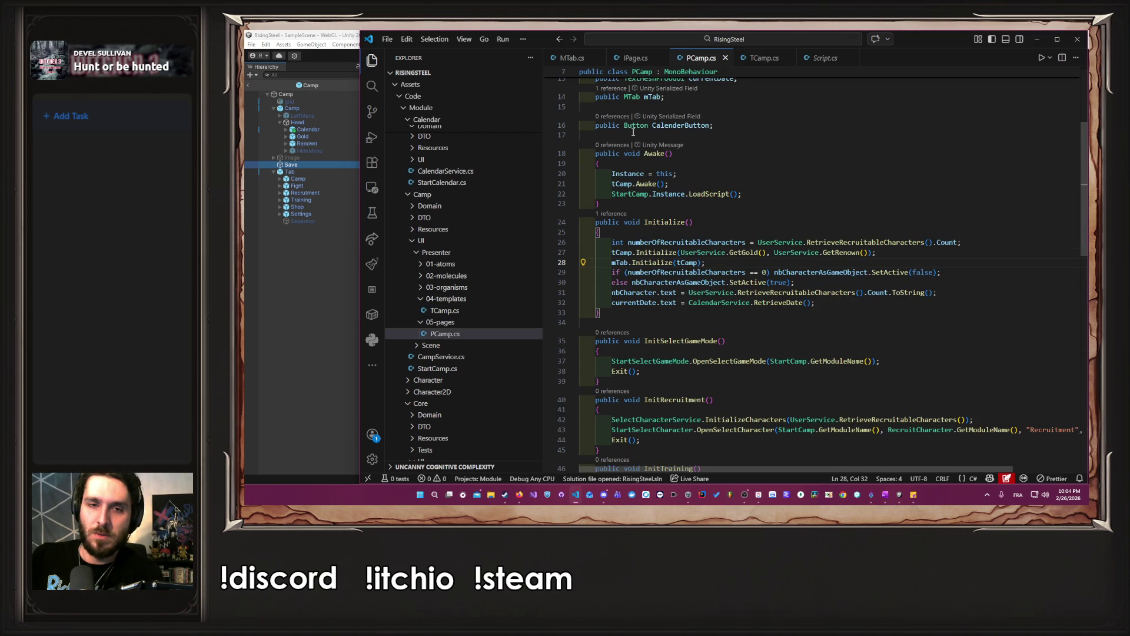
{"action": "left_click", "coordinate": [665, 252], "text": "ctrl"}
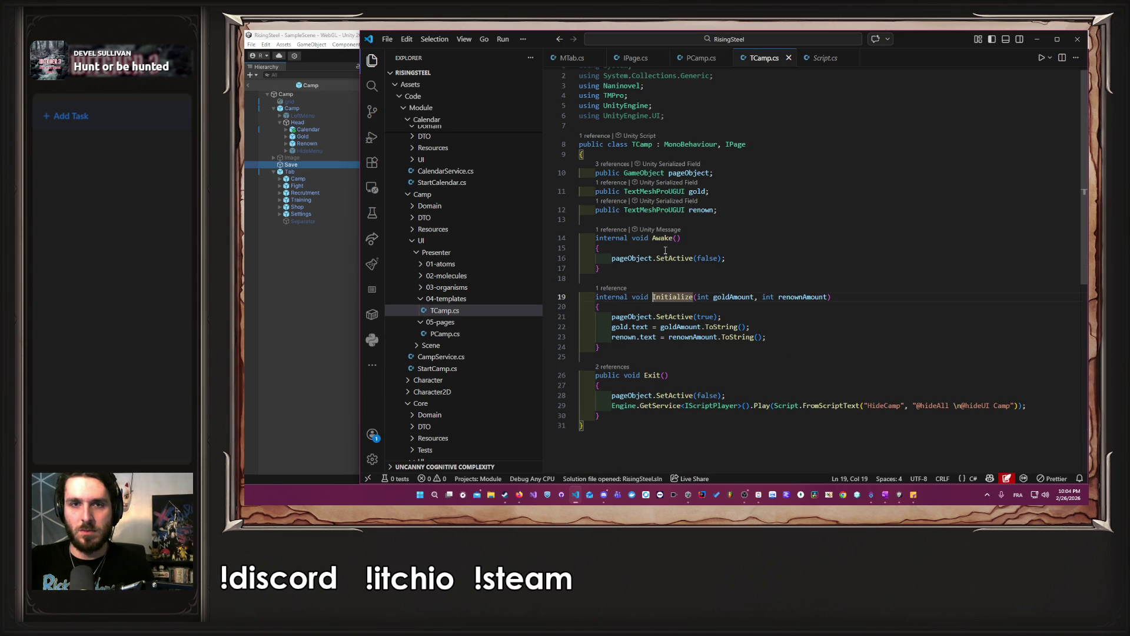
Highlight every use of pageObject, open MTab.cs, and return to Unity.
{"action": "double_click", "coordinate": [649, 317]}
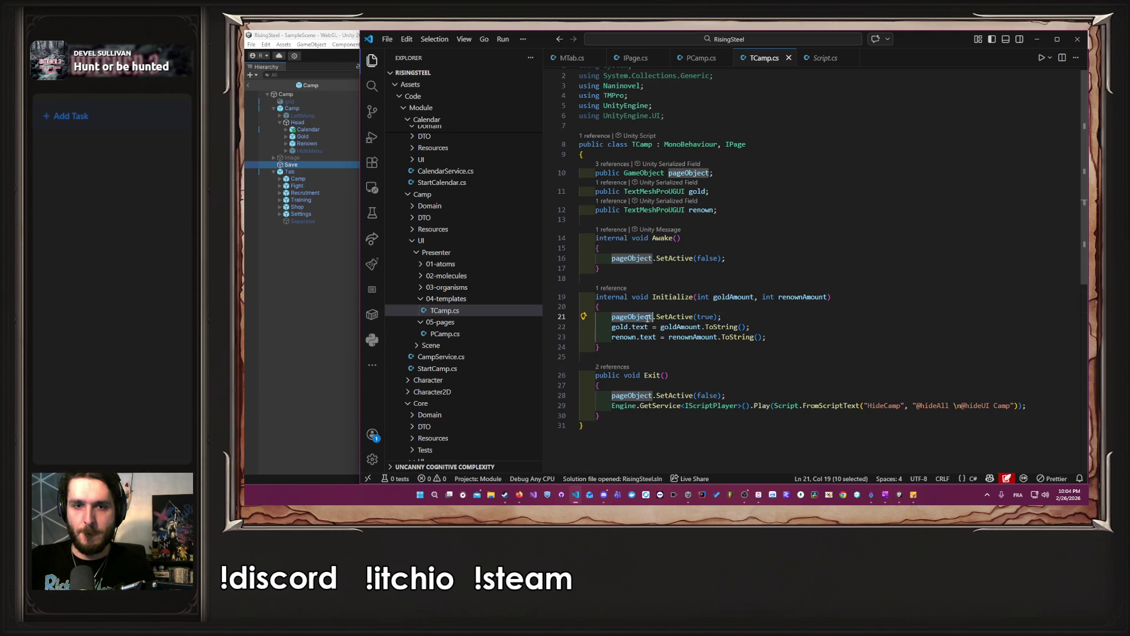
{"action": "left_click", "coordinate": [708, 61]}
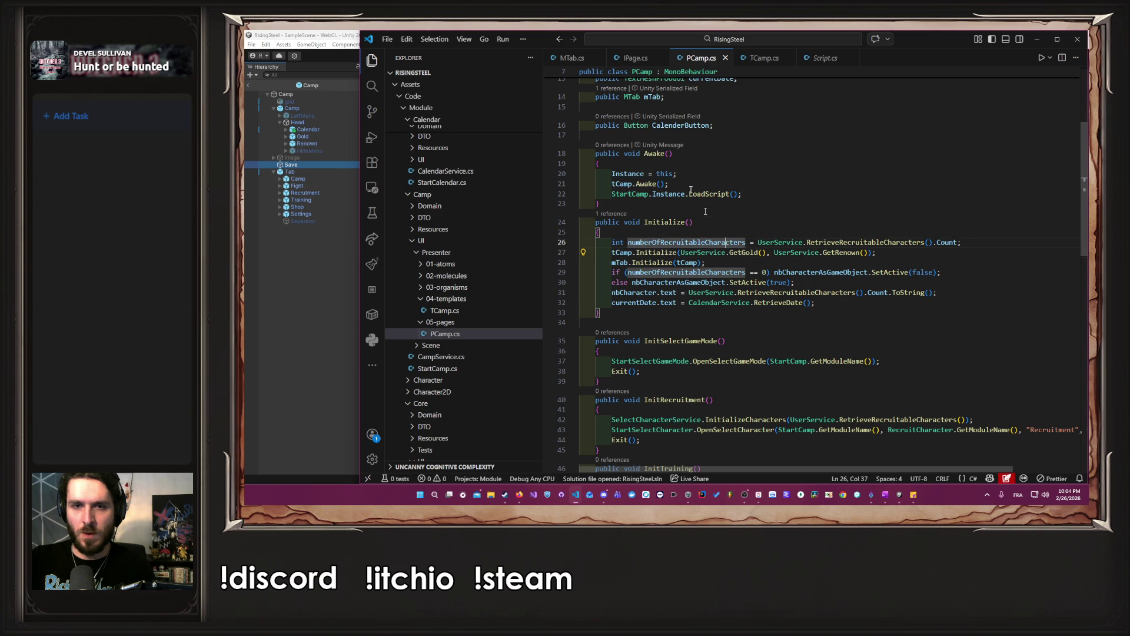
{"action": "left_click", "coordinate": [570, 58]}
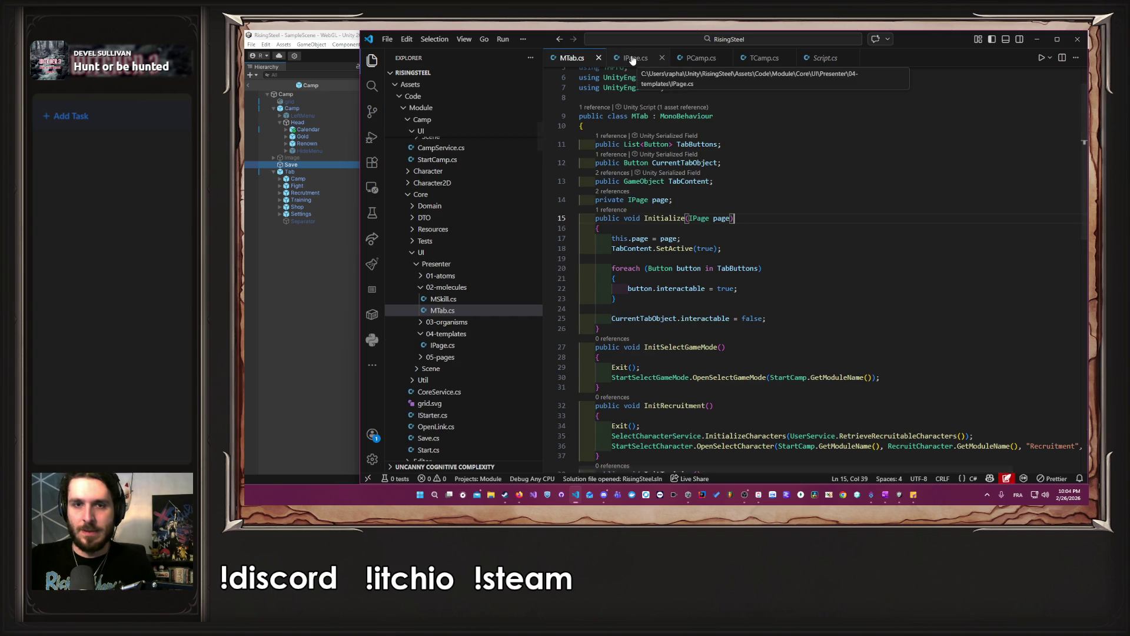
{"action": "left_click", "coordinate": [337, 309]}
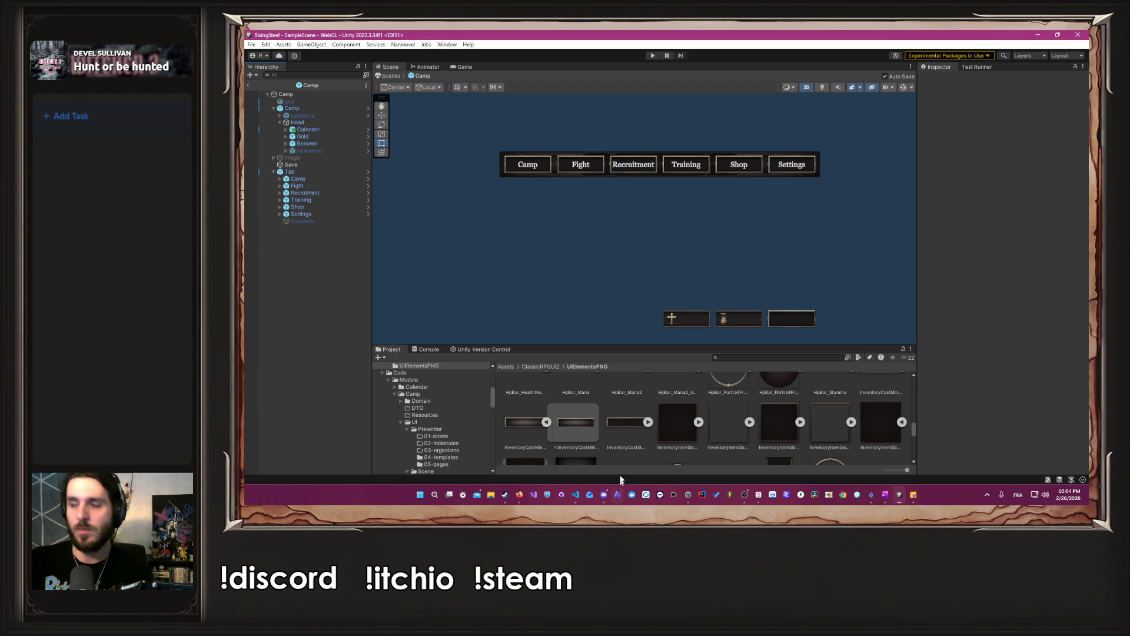
Enlarge the Project panel and open the Camp page prefab from the Camp pages folder.
{"action": "key", "text": "alt+Tab"}
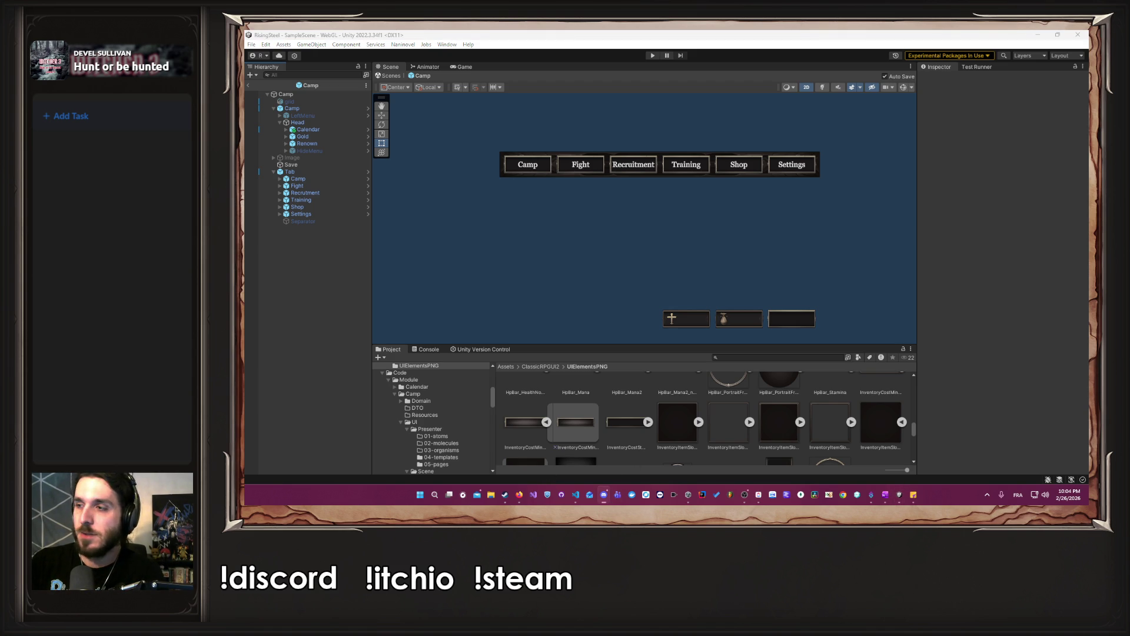
{"action": "left_click", "coordinate": [854, 202]}
{"action": "left_click_drag", "start_coordinate": [631, 343], "coordinate": [632, 255]}
{"action": "scroll", "coordinate": [453, 381], "scroll_direction": "down", "scroll_amount": 5}
{"action": "scroll", "coordinate": [453, 381], "scroll_direction": "up", "scroll_amount": 5}
{"action": "scroll", "coordinate": [455, 381], "scroll_direction": "up", "scroll_amount": 3}
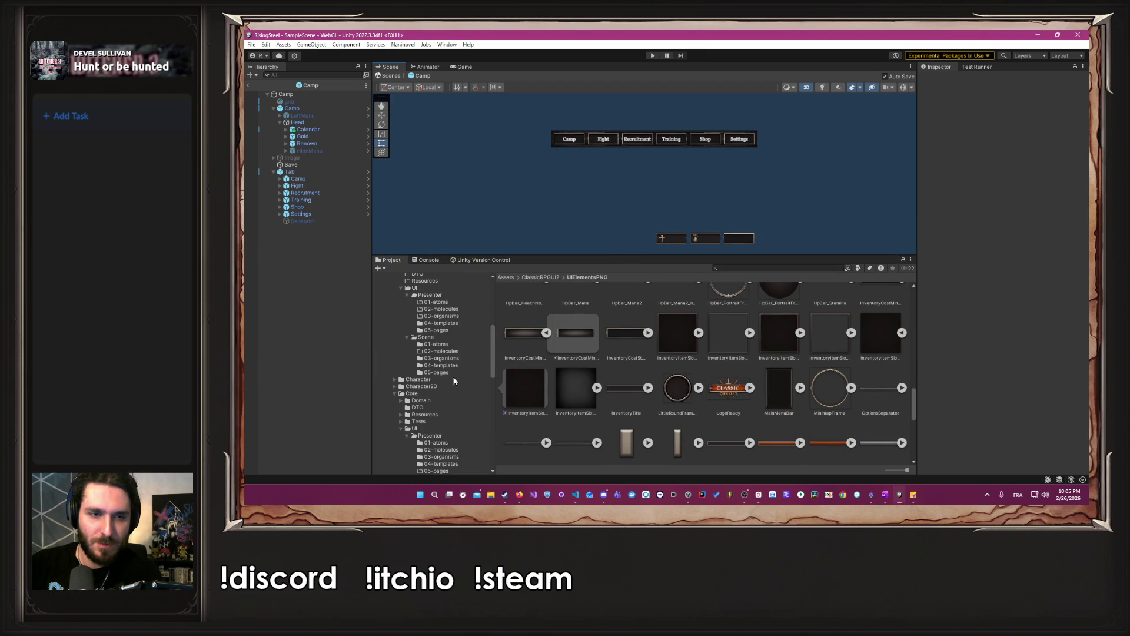
{"action": "left_click", "coordinate": [450, 373]}
{"action": "double_click", "coordinate": [528, 309]}
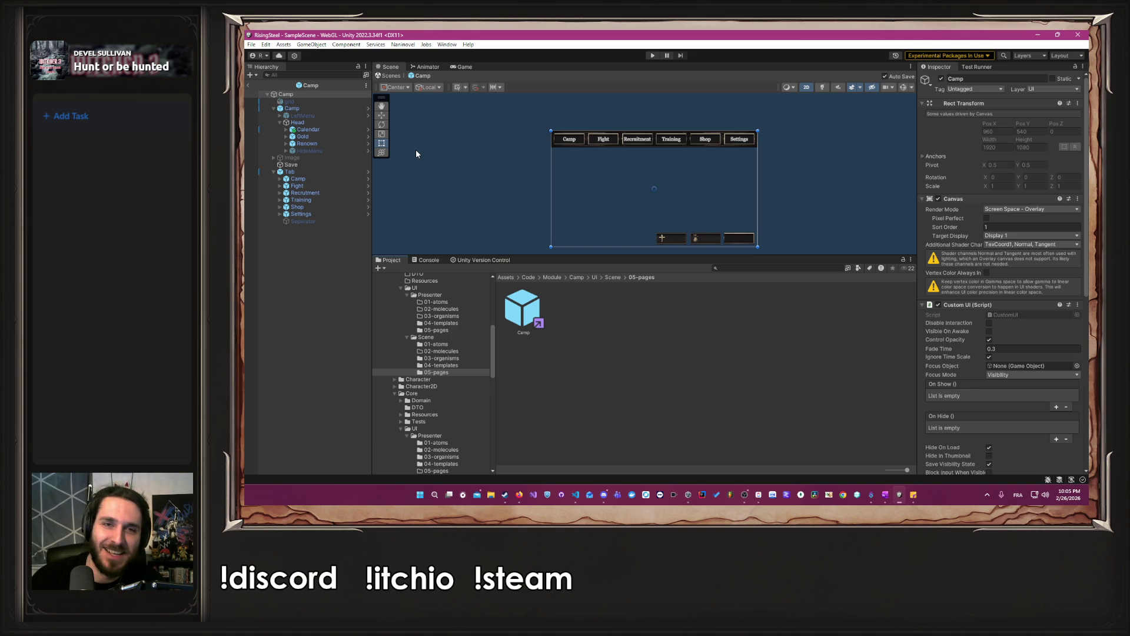
Collapse the Camp and Core folders and expand Shop down to its 05-pages folder.
{"action": "scroll", "coordinate": [413, 375], "scroll_direction": "up", "scroll_amount": 2}
{"action": "scroll", "coordinate": [413, 374], "scroll_direction": "up", "scroll_amount": 3}
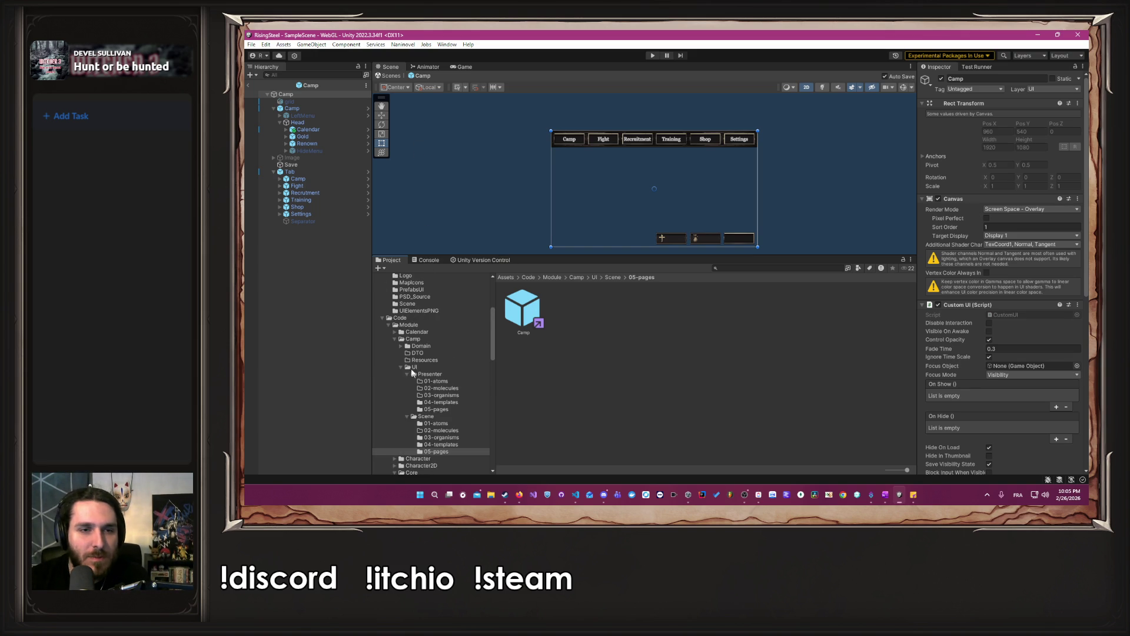
{"action": "left_click", "coordinate": [393, 339]}
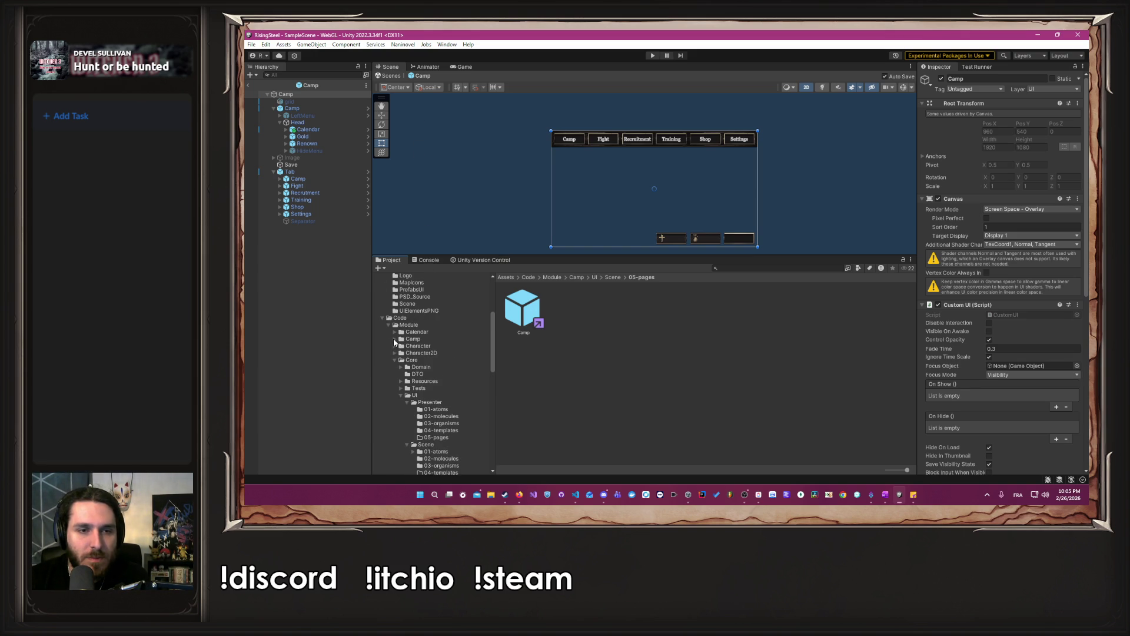
{"action": "left_click", "coordinate": [393, 359]}
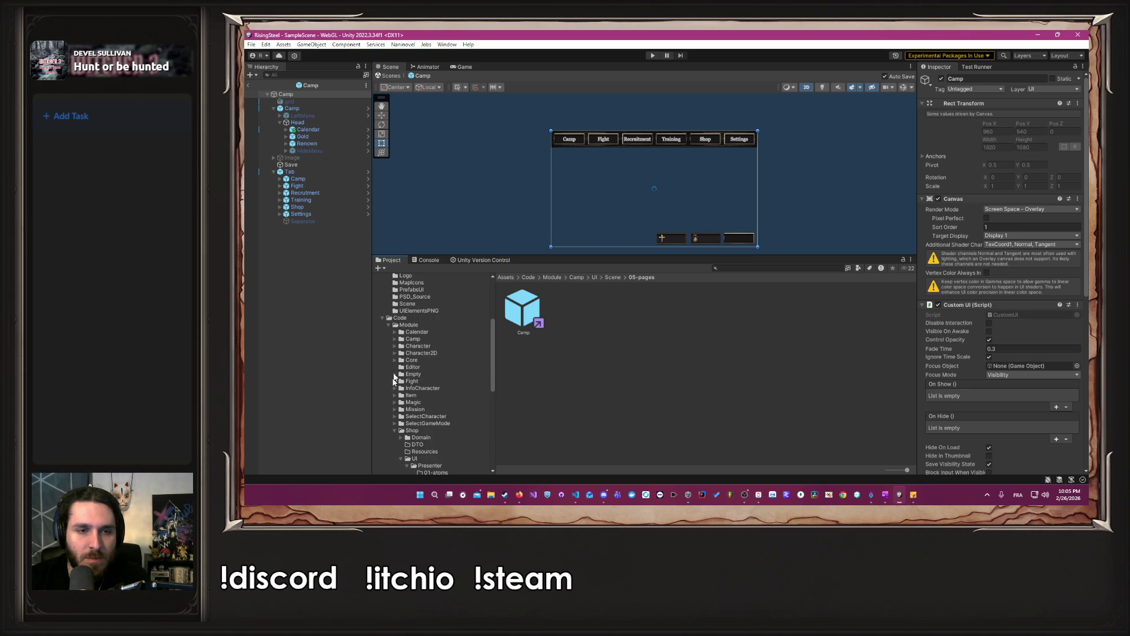
{"action": "left_click", "coordinate": [394, 430]}
{"action": "scroll", "coordinate": [435, 435], "scroll_direction": "down", "scroll_amount": 5}
{"action": "left_click", "coordinate": [440, 437]}
Open the Shop prefab and enable its grid overlay.
{"action": "double_click", "coordinate": [522, 307]}
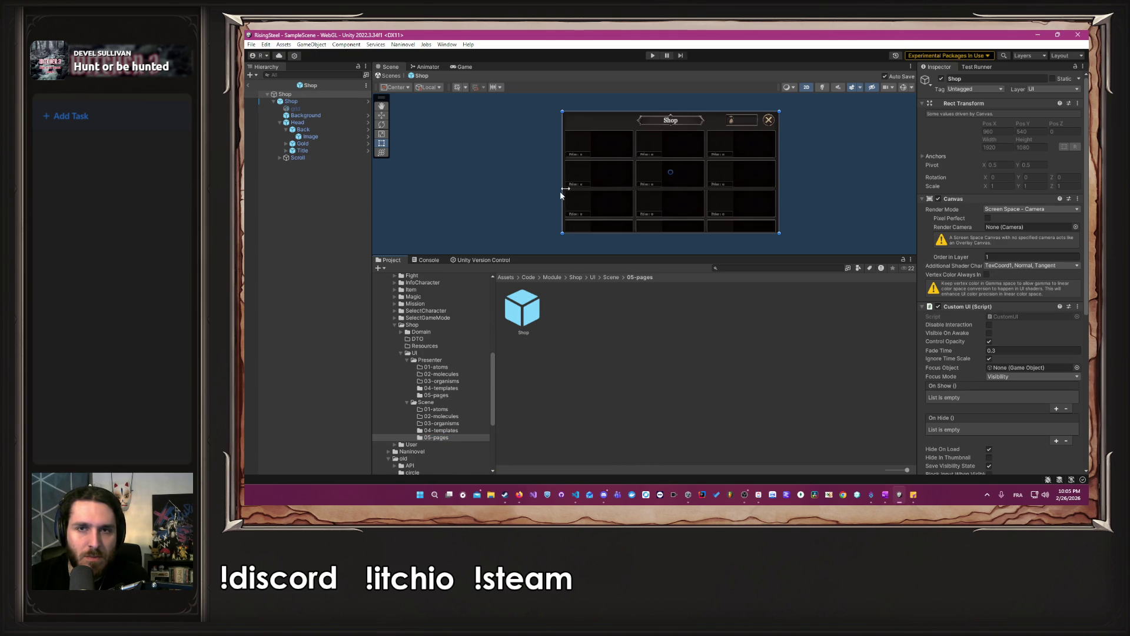
{"action": "left_click", "coordinate": [342, 109]}
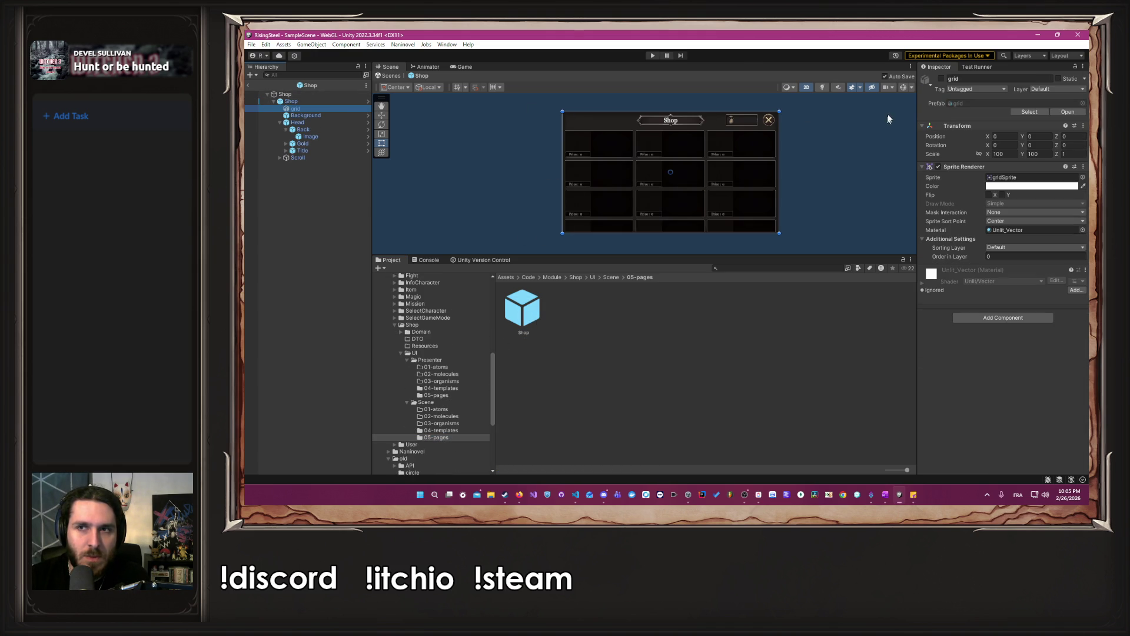
{"action": "left_click", "coordinate": [940, 78]}
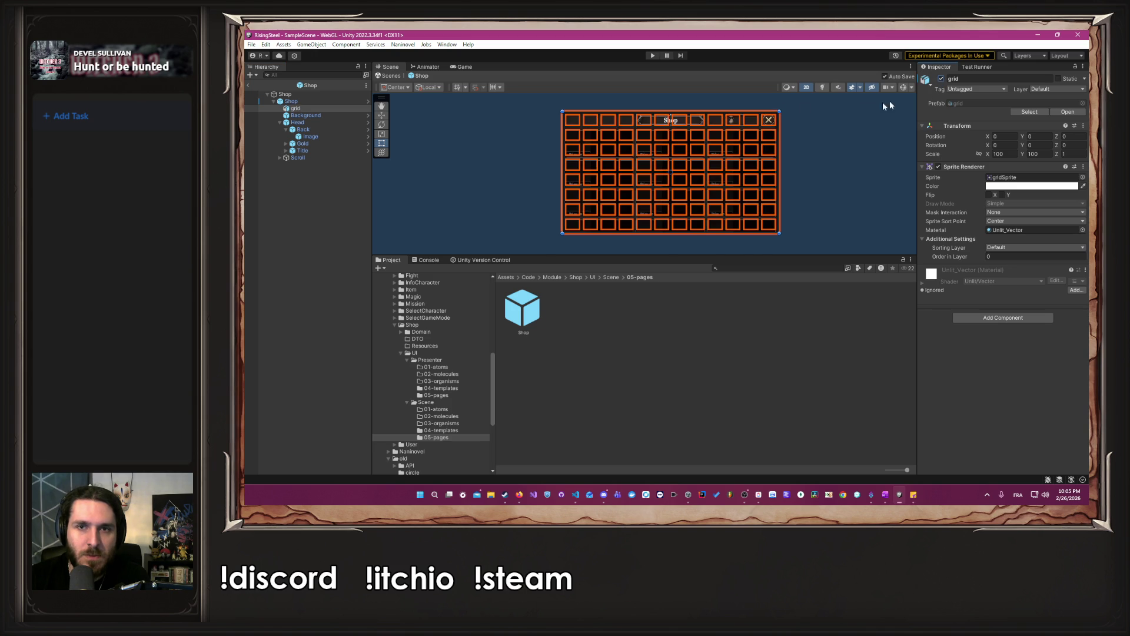
{"action": "scroll", "coordinate": [743, 100], "scroll_direction": "up", "scroll_amount": 4}
{"action": "mouse_move", "coordinate": [743, 94]}
{"action": "left_mouse_down"}
{"action": "mouse_move", "coordinate": [694, 126]}
{"action": "mouse_move", "coordinate": [719, 167]}
{"action": "mouse_move", "coordinate": [716, 201]}
{"action": "left_mouse_up"}
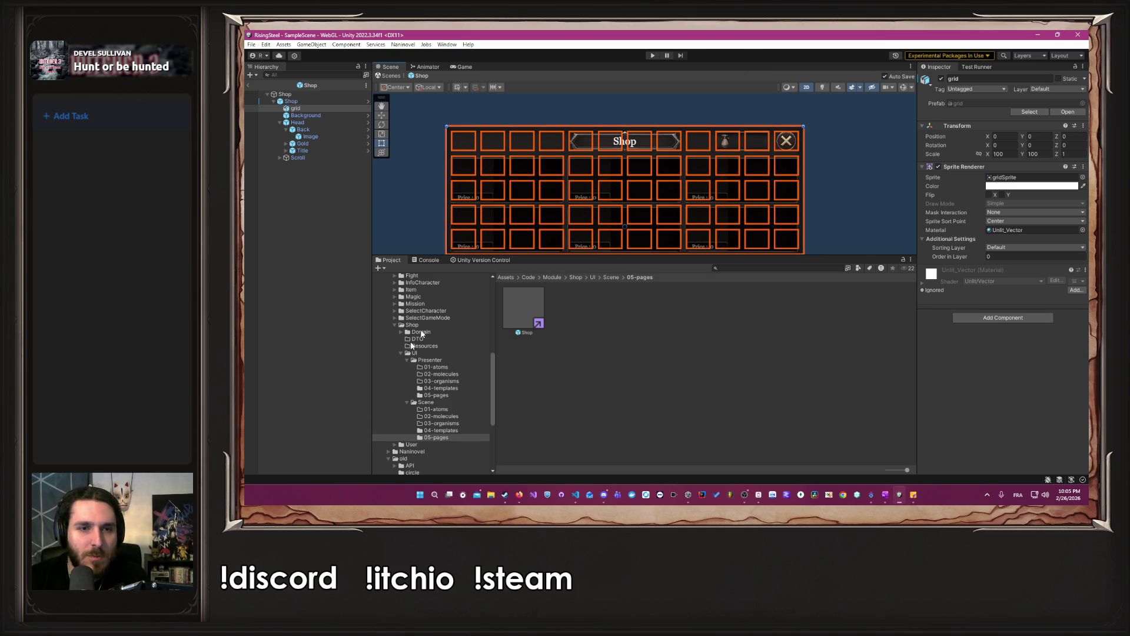
{"action": "scroll", "coordinate": [417, 458], "scroll_direction": "up", "scroll_amount": 5}
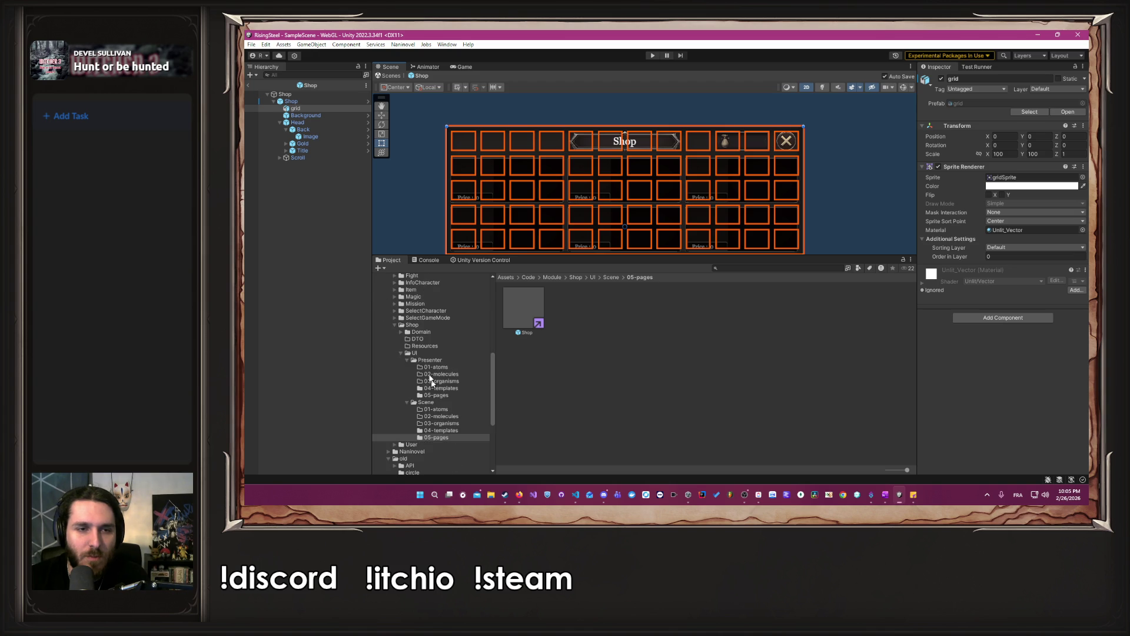
Lower the shop Background image's colour alpha to 0.2705.
{"action": "left_click", "coordinate": [305, 116]}
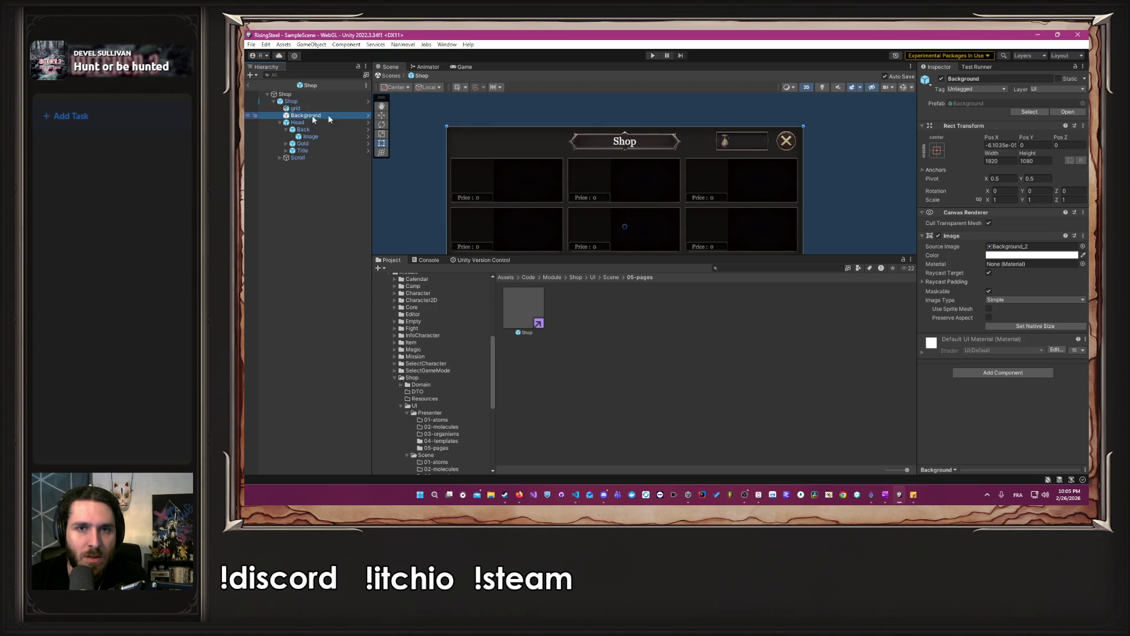
{"action": "left_click", "coordinate": [1010, 255]}
{"action": "left_click_drag", "start_coordinate": [1024, 430], "coordinate": [1013, 433]}
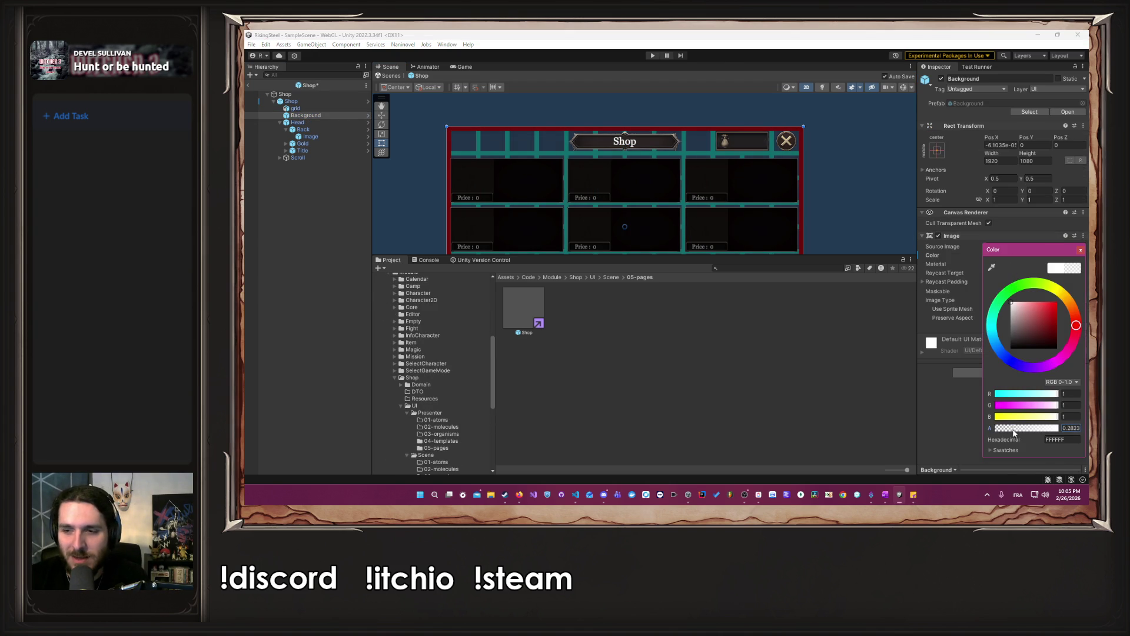
{"action": "left_click", "coordinate": [1078, 251]}
{"action": "left_click_drag", "start_coordinate": [863, 217], "coordinate": [850, 152]}
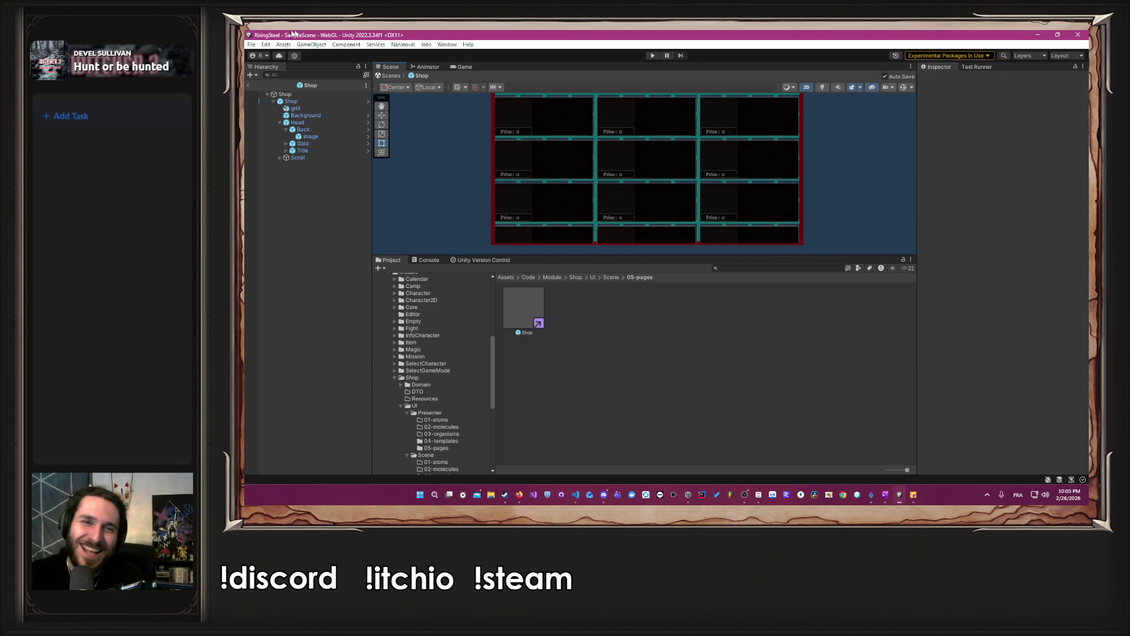
Browse into the Camp module's UI/Scene/05-pages folder.
{"action": "scroll", "coordinate": [448, 318], "scroll_direction": "up", "scroll_amount": 10}
{"action": "scroll", "coordinate": [453, 335], "scroll_direction": "down", "scroll_amount": 5}
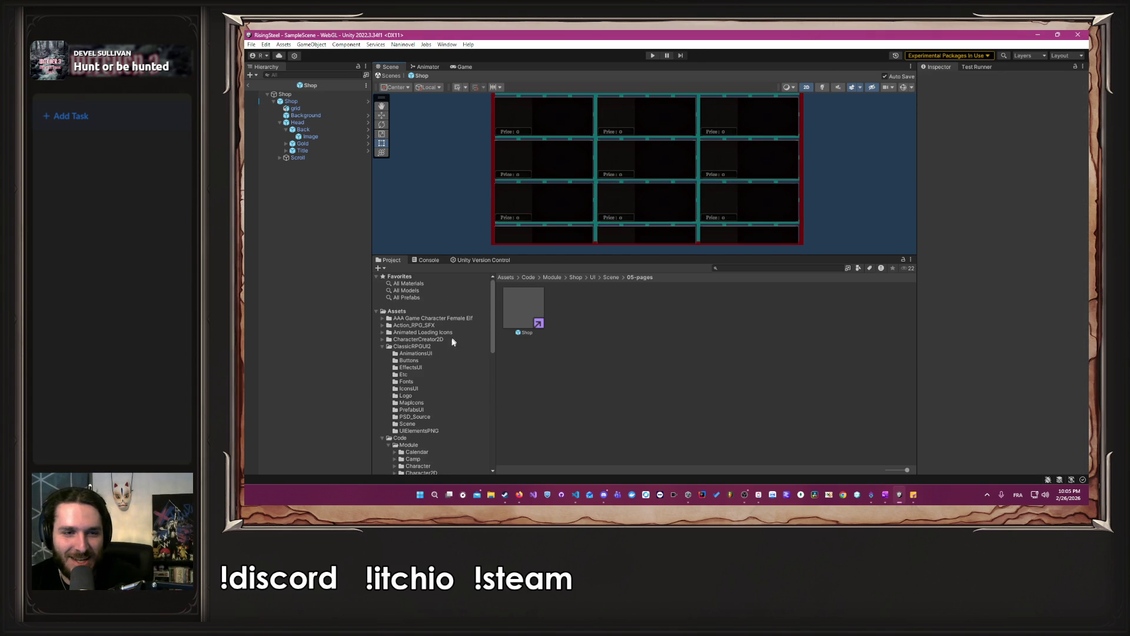
{"action": "scroll", "coordinate": [441, 359], "scroll_direction": "down", "scroll_amount": 3}
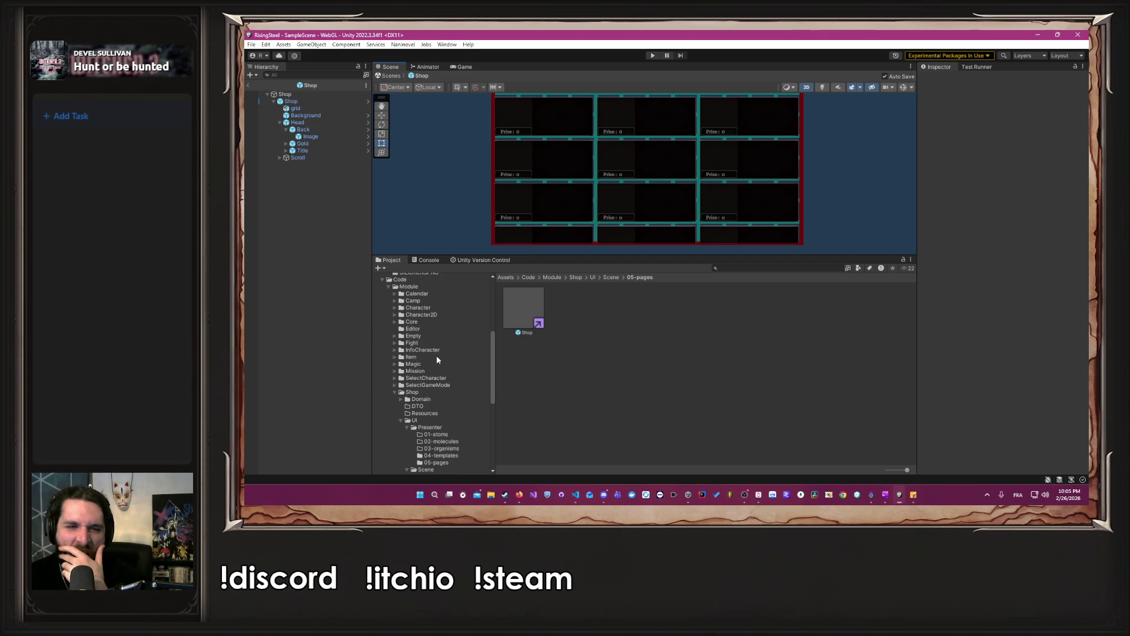
{"action": "left_click", "coordinate": [418, 301]}
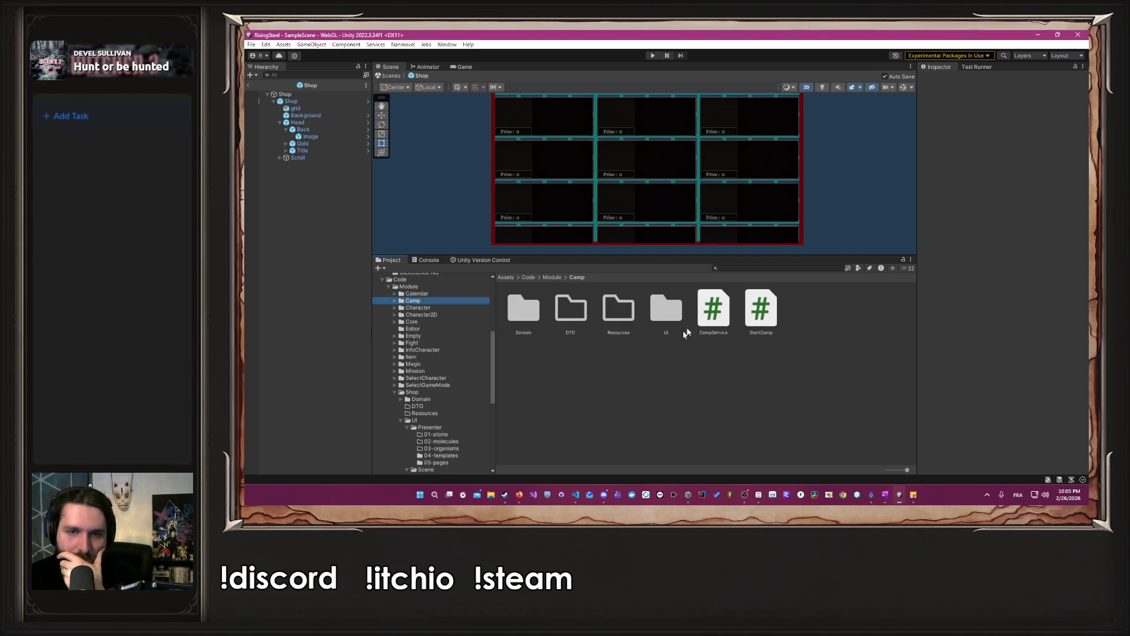
{"action": "double_click", "coordinate": [668, 309]}
{"action": "double_click", "coordinate": [574, 308]}
{"action": "double_click", "coordinate": [714, 308]}
Navigate through the Core module's UI folders to the shared Scene/02-molecules folder.
{"action": "left_click", "coordinate": [414, 434]}
{"action": "double_click", "coordinate": [745, 312]}
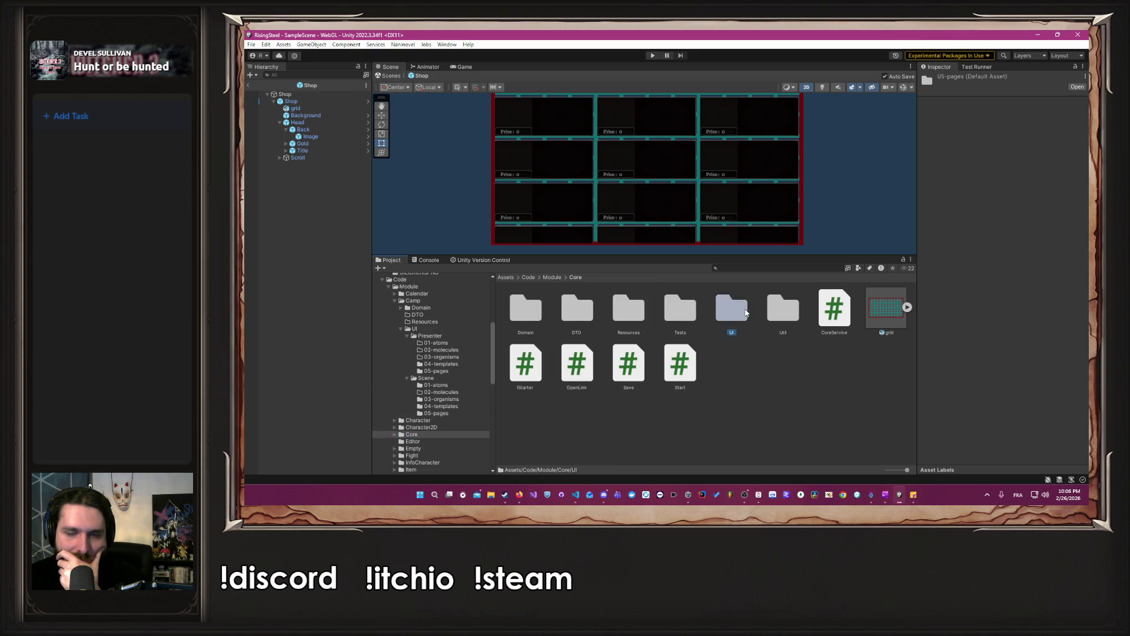
{"action": "double_click", "coordinate": [532, 315]}
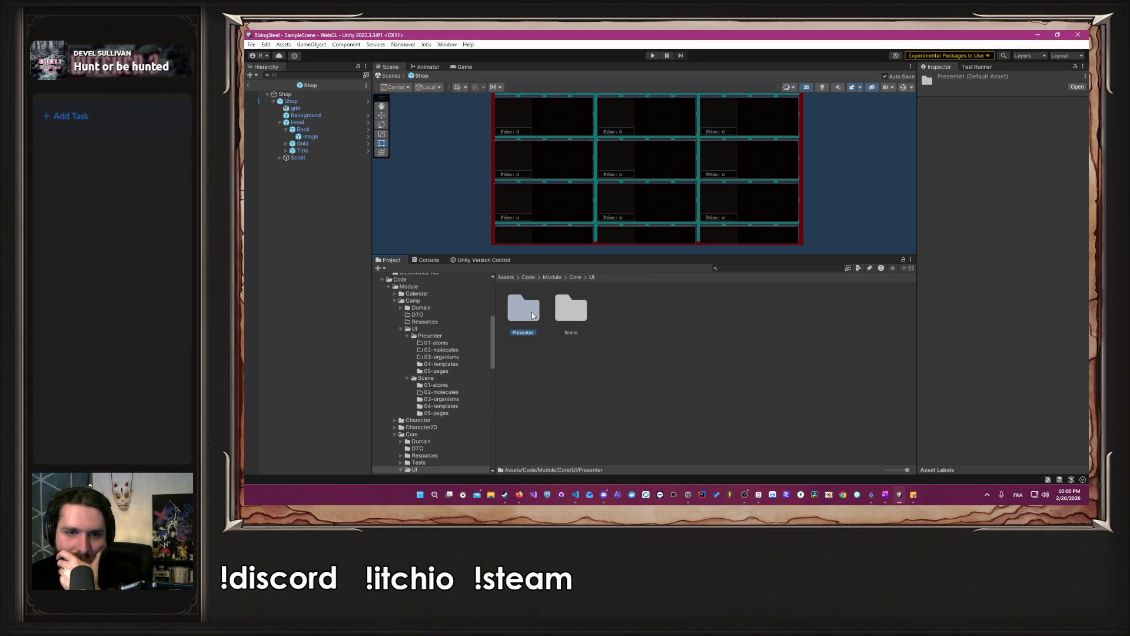
{"action": "left_click", "coordinate": [591, 277]}
{"action": "double_click", "coordinate": [587, 308]}
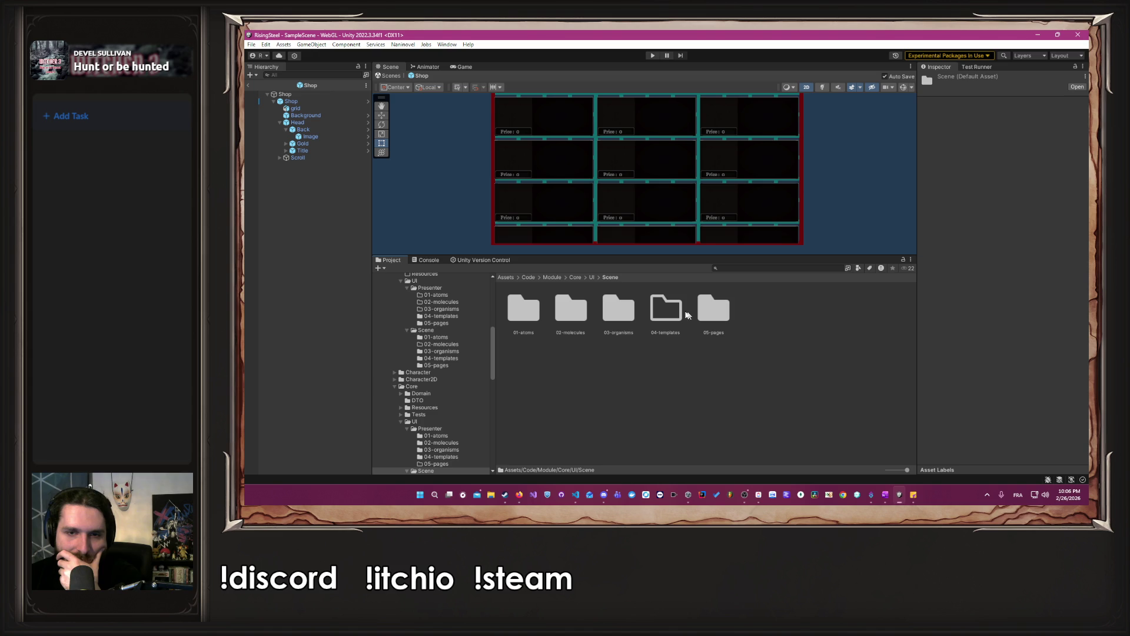
{"action": "double_click", "coordinate": [577, 308]}
{"action": "scroll", "coordinate": [458, 200], "scroll_direction": "down", "scroll_amount": 2}
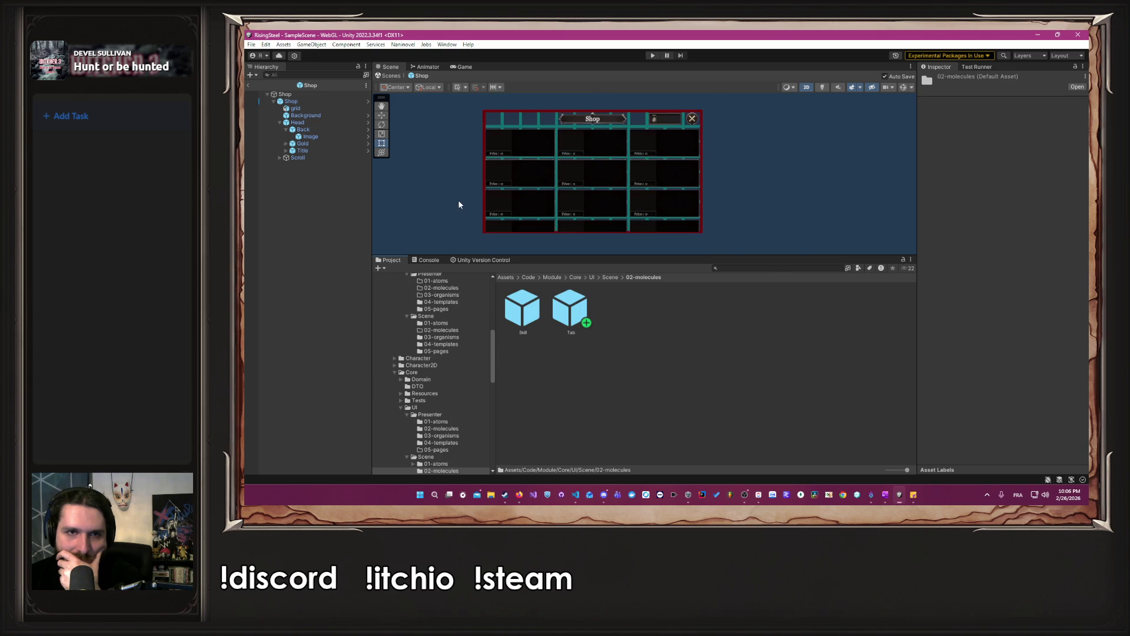
Drop the Tab prefab into the Shop scene, align its top-left corner on the panel, and save.
{"action": "left_click_drag", "start_coordinate": [570, 312], "coordinate": [491, 213]}
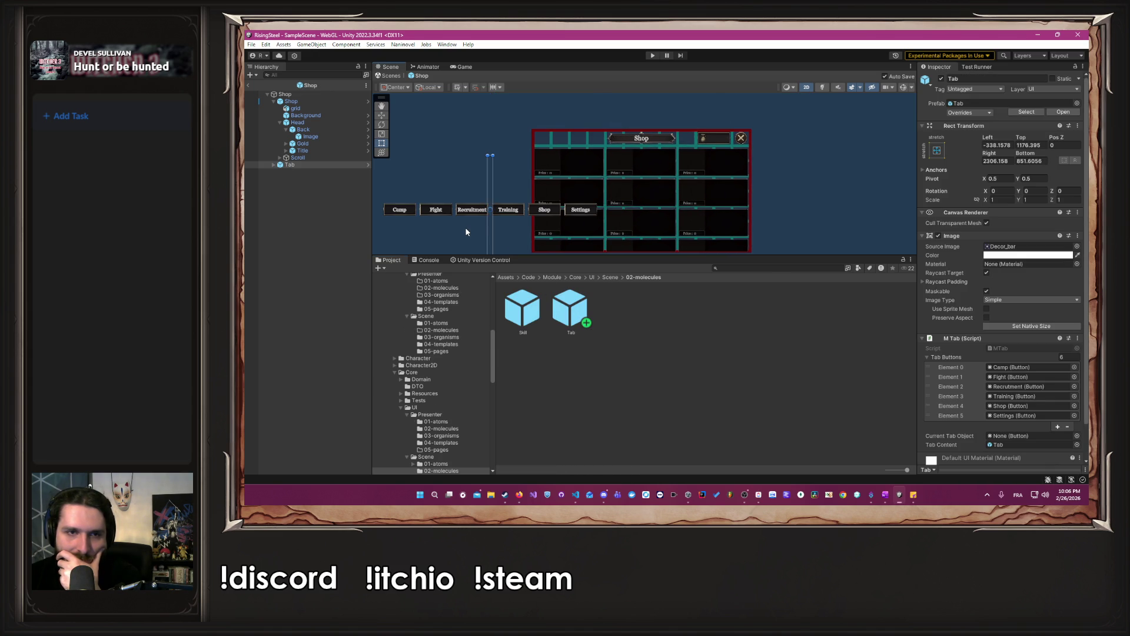
{"action": "mouse_move", "coordinate": [491, 191]}
{"action": "left_mouse_down"}
{"action": "mouse_move", "coordinate": [541, 167]}
{"action": "mouse_move", "coordinate": [523, 157]}
{"action": "left_mouse_up"}
{"action": "scroll", "coordinate": [540, 153], "scroll_direction": "up", "scroll_amount": 10}
{"action": "scroll", "coordinate": [540, 153], "scroll_direction": "up", "scroll_amount": 2}
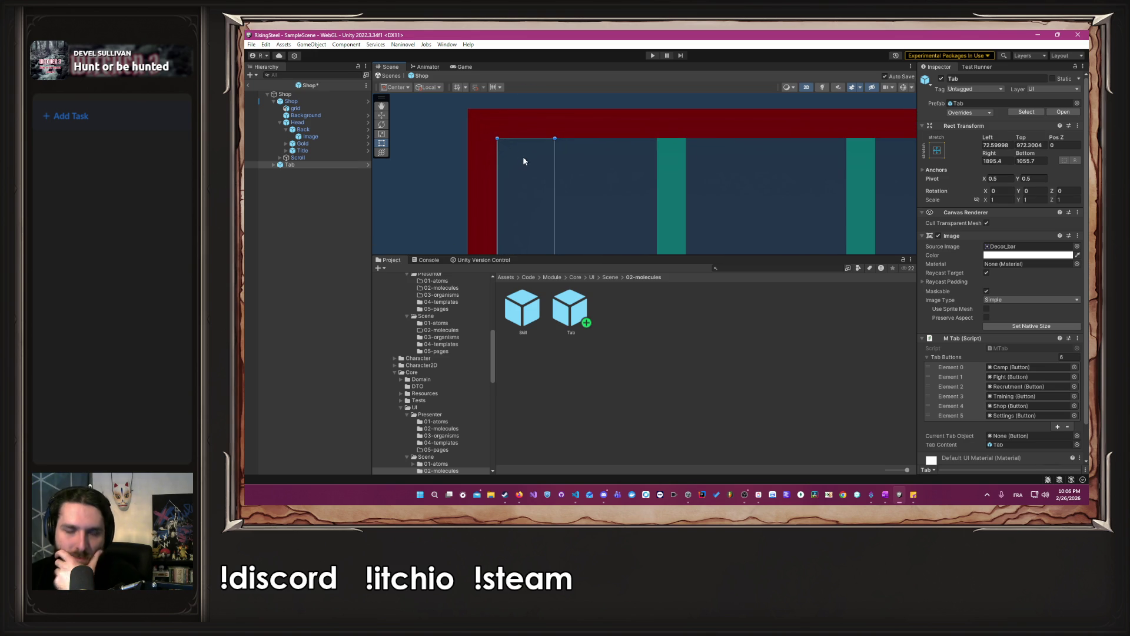
{"action": "scroll", "coordinate": [465, 144], "scroll_direction": "up", "scroll_amount": 5}
{"action": "scroll", "coordinate": [464, 125], "scroll_direction": "up", "scroll_amount": 2}
{"action": "left_click_drag", "start_coordinate": [469, 141], "coordinate": [466, 139]}
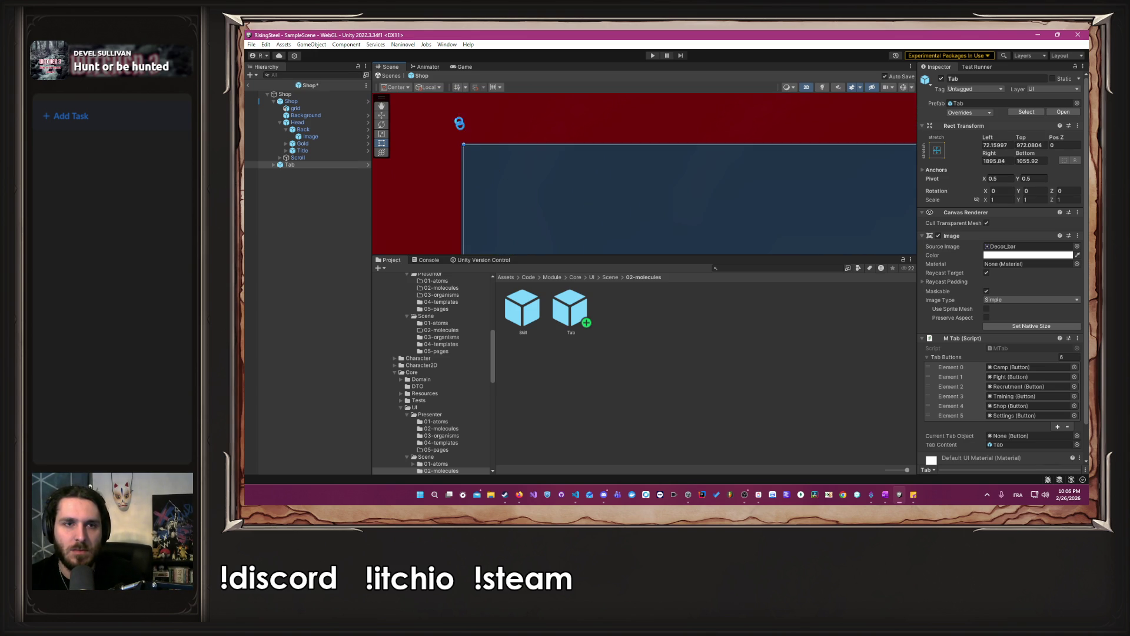
{"action": "key", "text": "ctrl+s"}
{"action": "scroll", "coordinate": [447, 139], "scroll_direction": "up", "scroll_amount": 10}
{"action": "left_click_drag", "start_coordinate": [600, 210], "coordinate": [565, 201]}
{"action": "key", "text": "ctrl+s"}
Stretch the tab bar's right edge to the panel edge and shrink it to the button row.
{"action": "scroll", "coordinate": [566, 202], "scroll_direction": "down", "scroll_amount": 3}
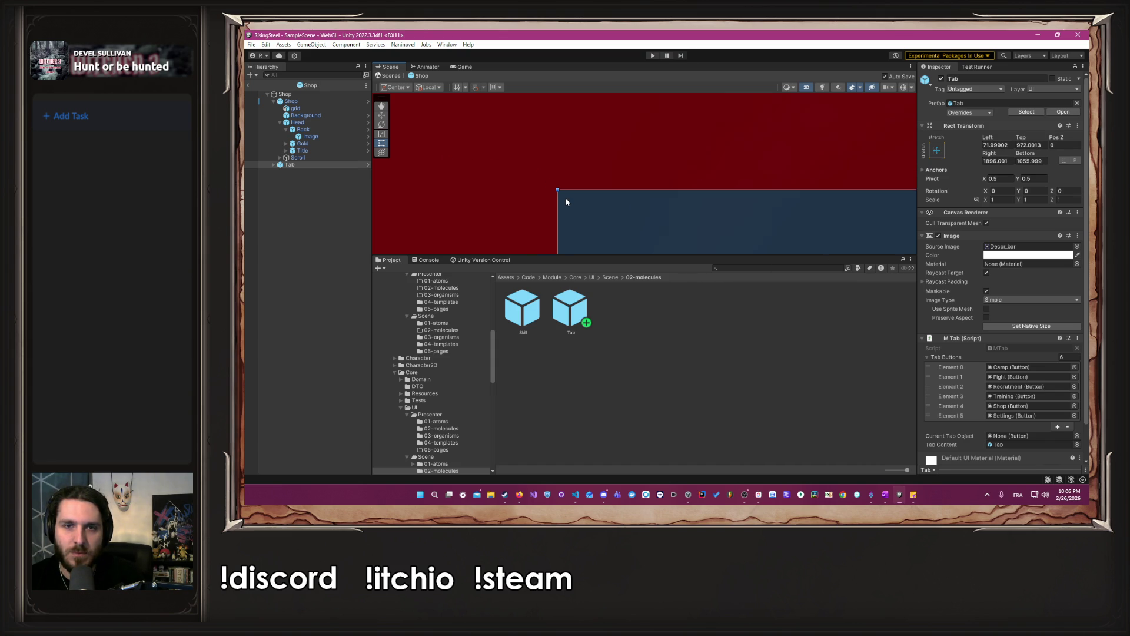
{"action": "scroll", "coordinate": [565, 202], "scroll_direction": "down", "scroll_amount": 5}
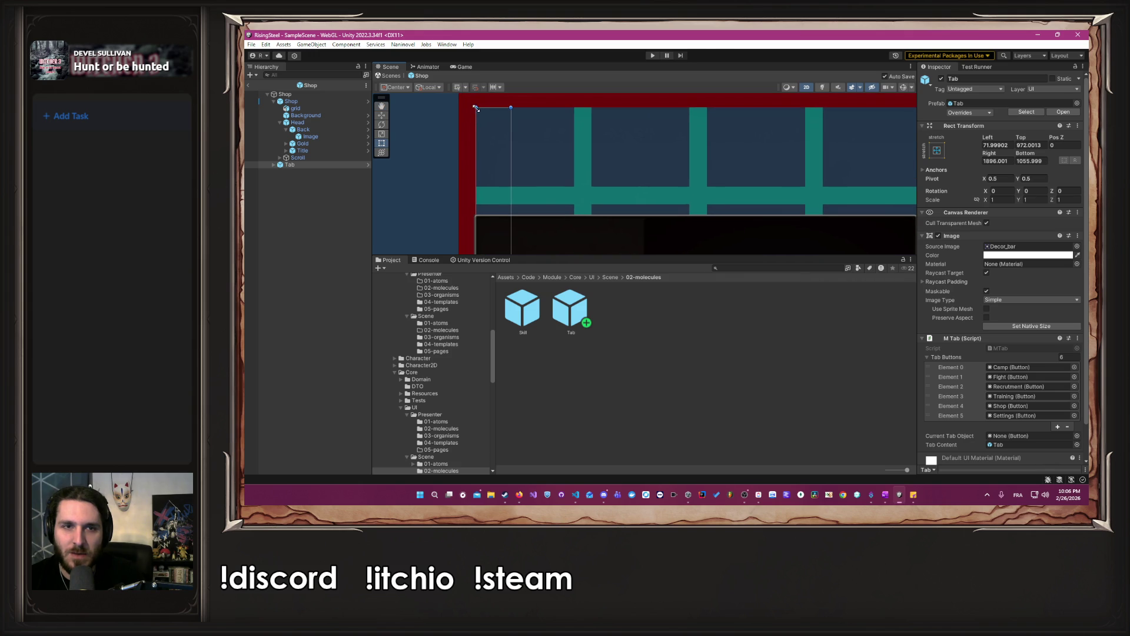
{"action": "scroll", "coordinate": [565, 189], "scroll_direction": "down", "scroll_amount": 5}
{"action": "left_click_drag", "start_coordinate": [539, 172], "coordinate": [528, 176]}
{"action": "scroll", "coordinate": [494, 215], "scroll_direction": "down", "scroll_amount": 1}
{"action": "left_click_drag", "start_coordinate": [494, 212], "coordinate": [662, 195]}
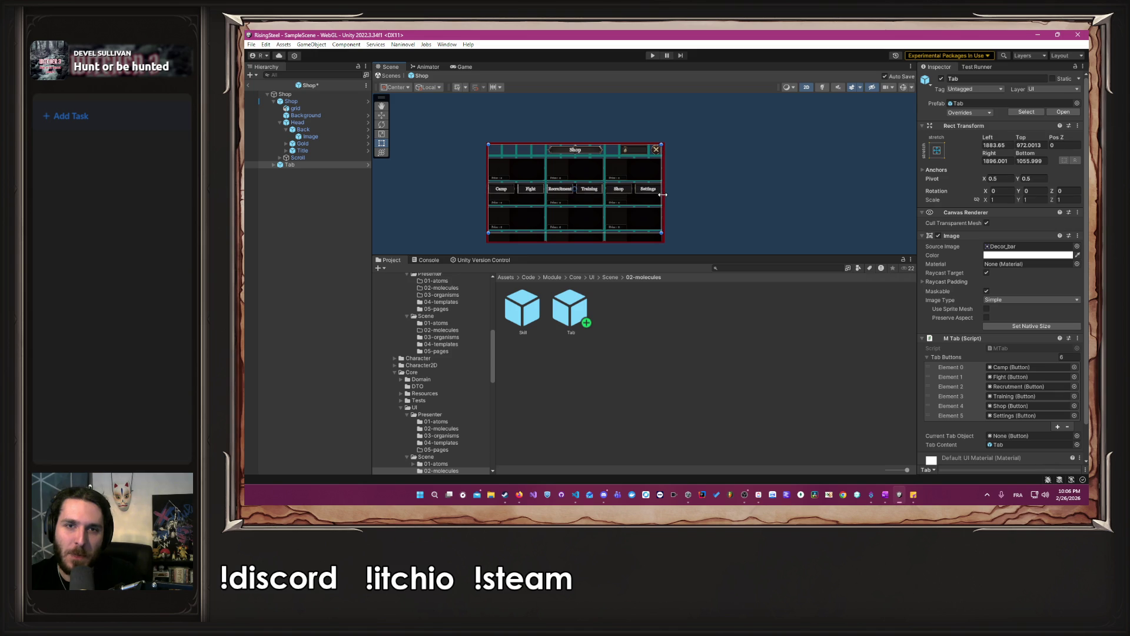
{"action": "scroll", "coordinate": [652, 170], "scroll_direction": "up", "scroll_amount": 10}
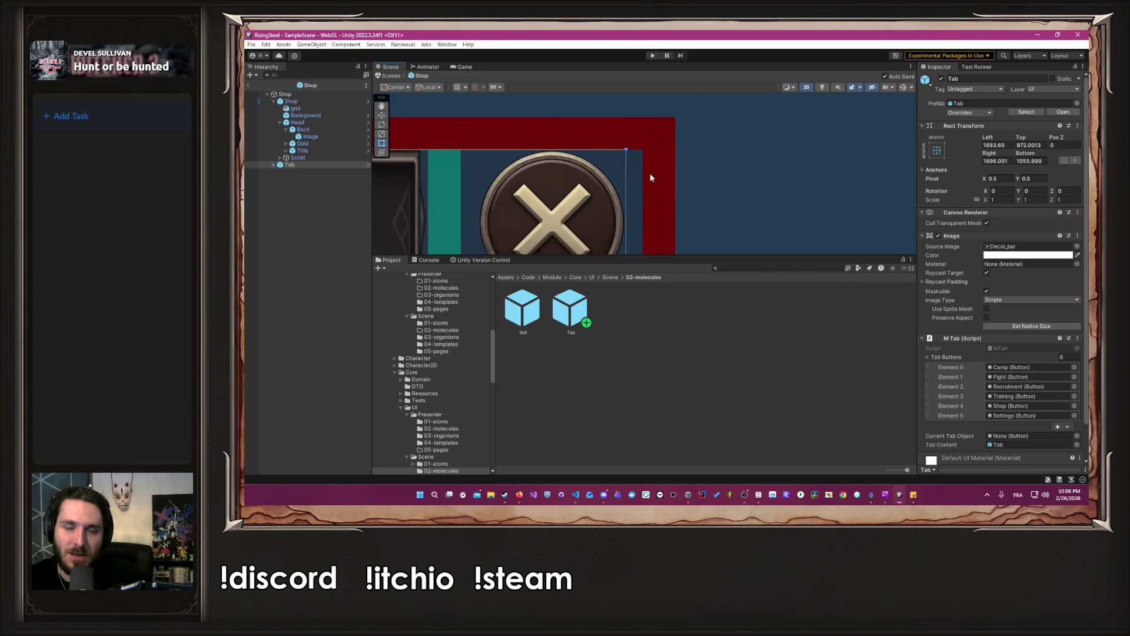
{"action": "scroll", "coordinate": [651, 176], "scroll_direction": "up", "scroll_amount": 3}
{"action": "left_click_drag", "start_coordinate": [619, 181], "coordinate": [642, 183]}
{"action": "scroll", "coordinate": [642, 184], "scroll_direction": "up", "scroll_amount": 5}
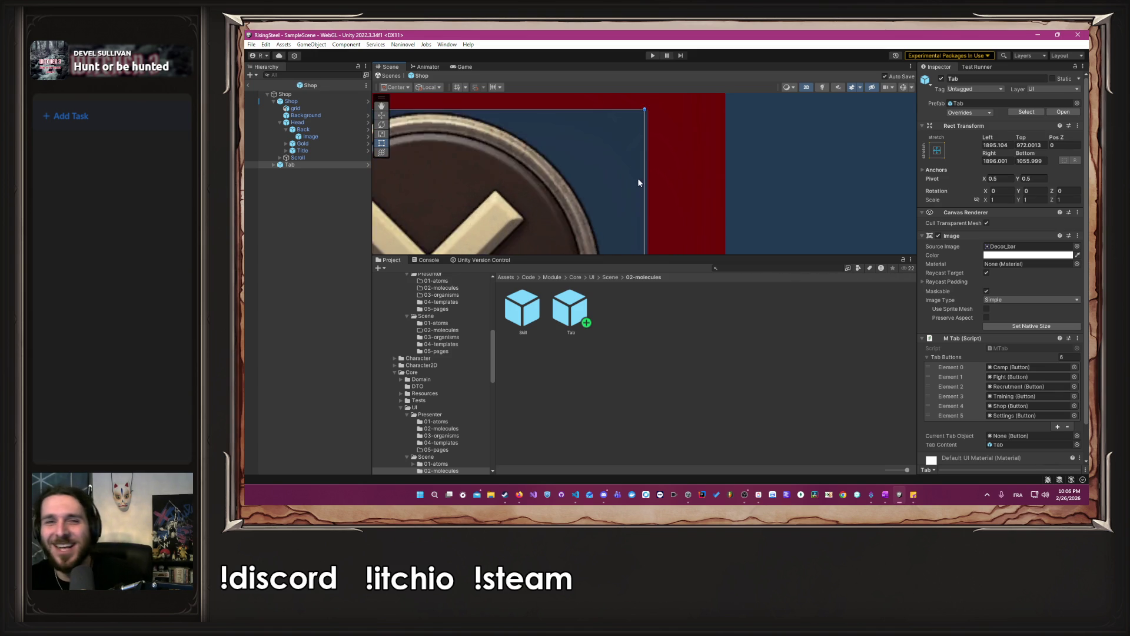
{"action": "left_click_drag", "start_coordinate": [604, 163], "coordinate": [614, 163]}
{"action": "scroll", "coordinate": [615, 163], "scroll_direction": "down", "scroll_amount": 10}
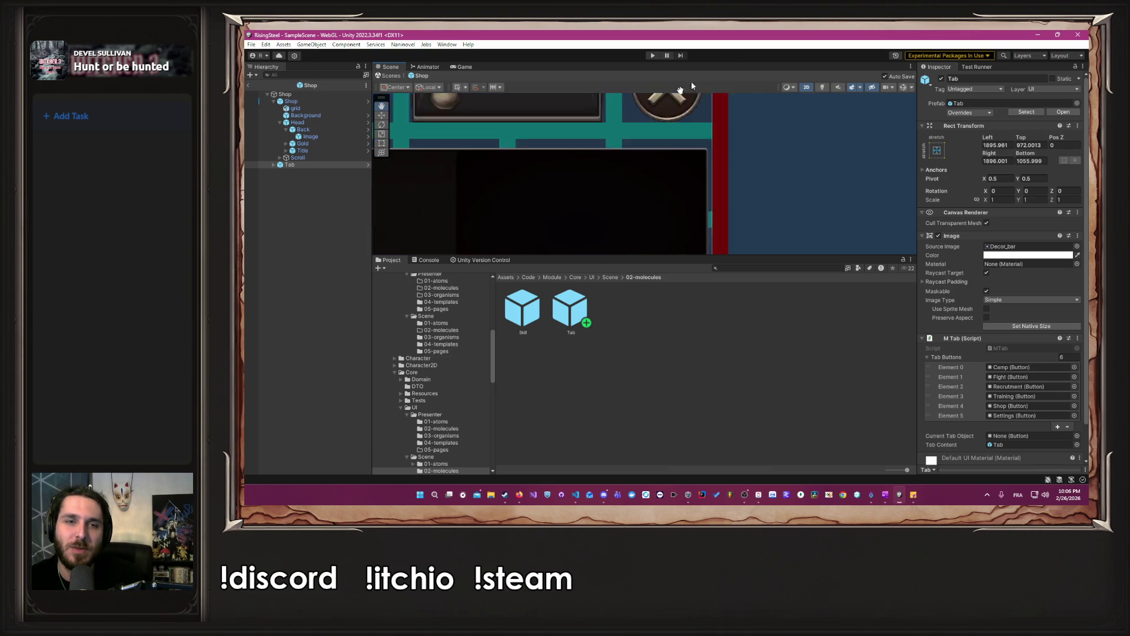
{"action": "scroll", "coordinate": [689, 165], "scroll_direction": "up", "scroll_amount": 2}
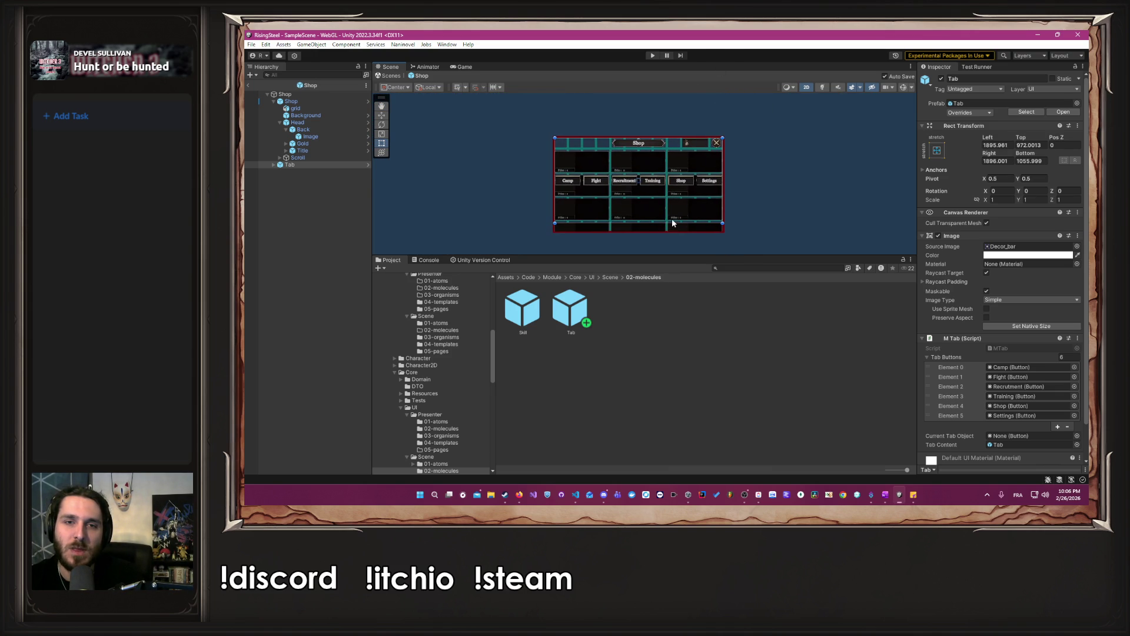
{"action": "left_click_drag", "start_coordinate": [673, 222], "coordinate": [672, 147]}
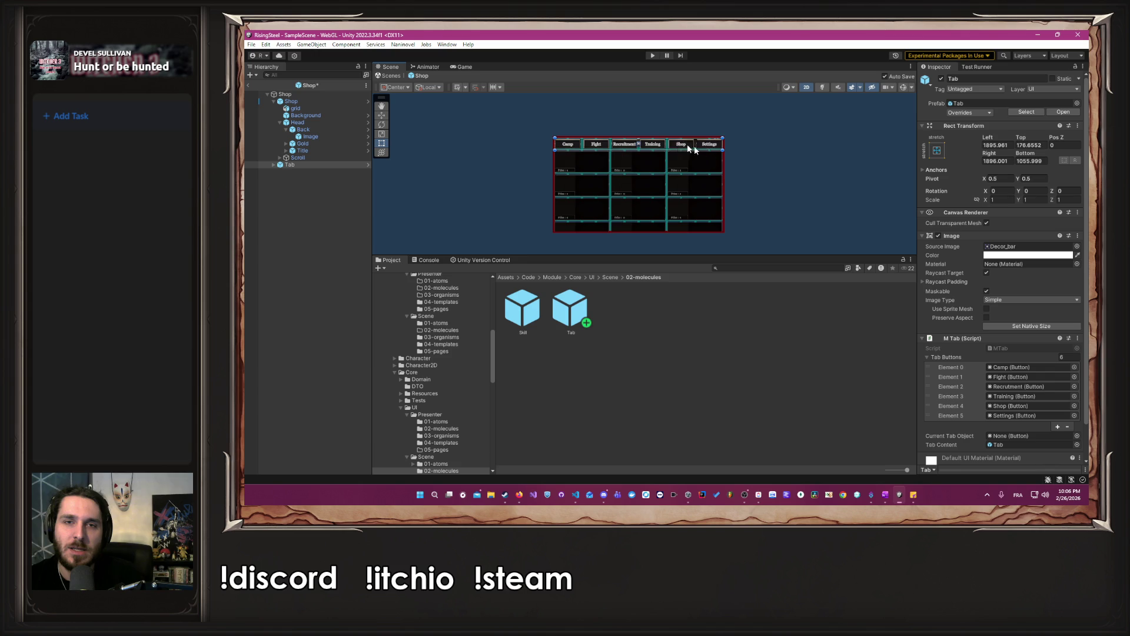
Frame the tab bar and adjust its top and bottom edges.
{"action": "scroll", "coordinate": [723, 146], "scroll_direction": "up", "scroll_amount": 2}
{"action": "scroll", "coordinate": [724, 146], "scroll_direction": "up", "scroll_amount": 5}
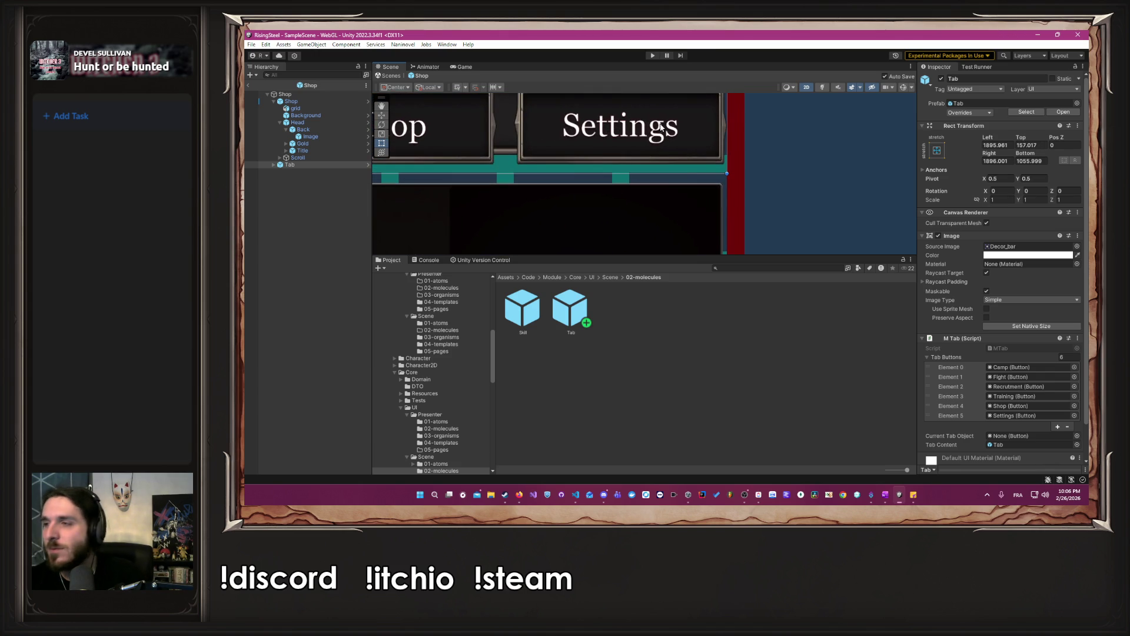
{"action": "key", "text": "f"}
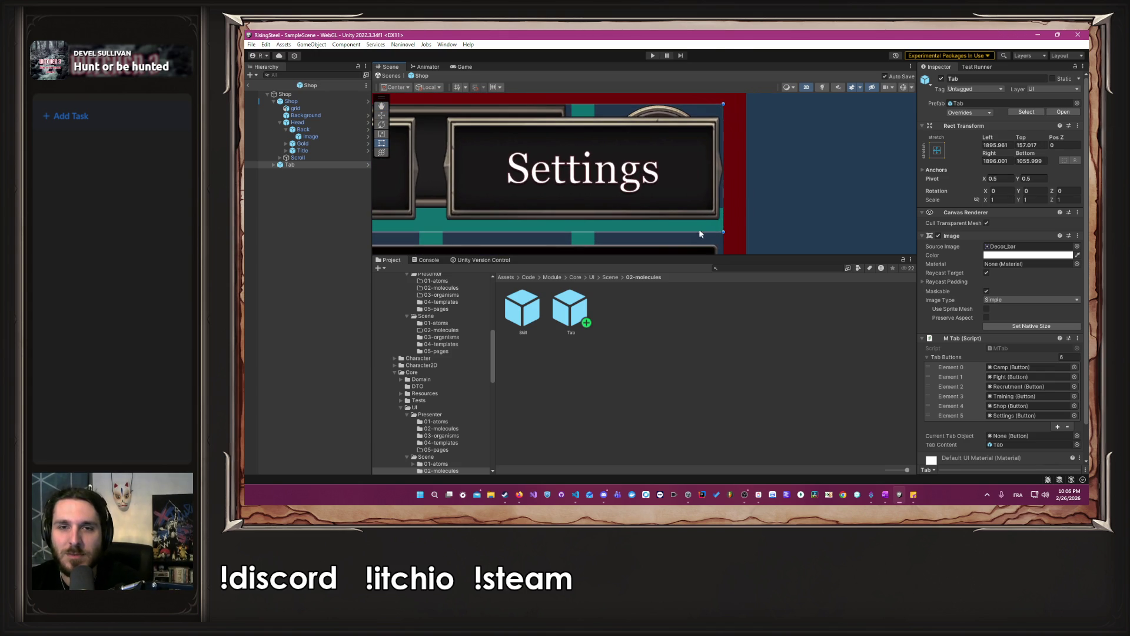
{"action": "left_click_drag", "start_coordinate": [691, 231], "coordinate": [694, 206]}
{"action": "scroll", "coordinate": [735, 212], "scroll_direction": "up", "scroll_amount": 10}
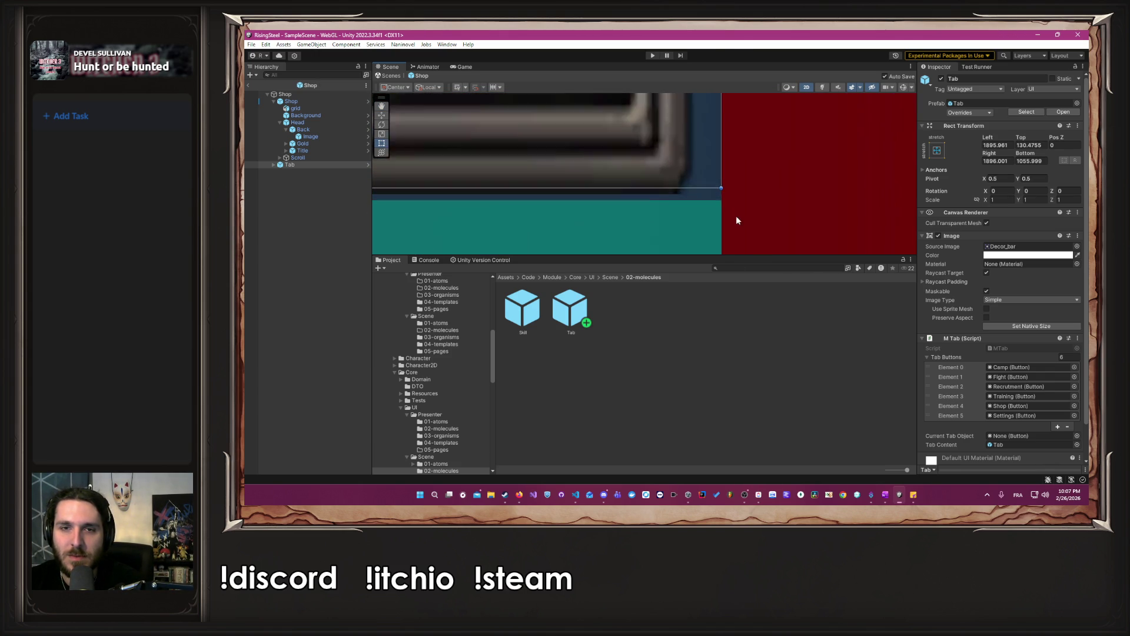
{"action": "left_click_drag", "start_coordinate": [746, 175], "coordinate": [749, 207]}
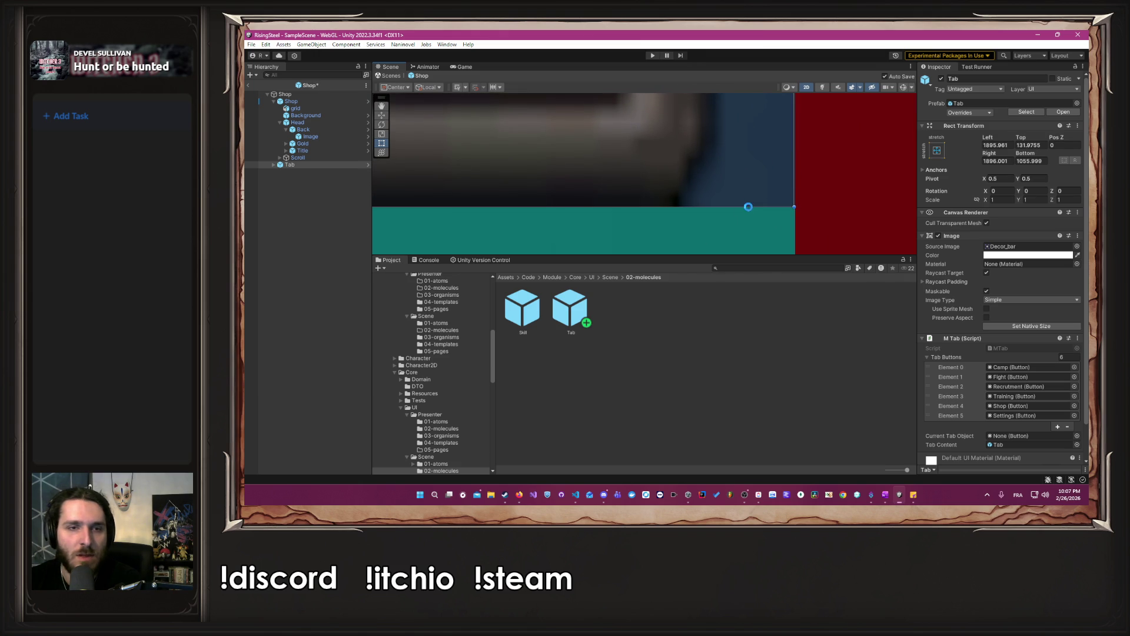
Delete the Tab object from the Shop prefab's hierarchy.
{"action": "left_click", "coordinate": [318, 165]}
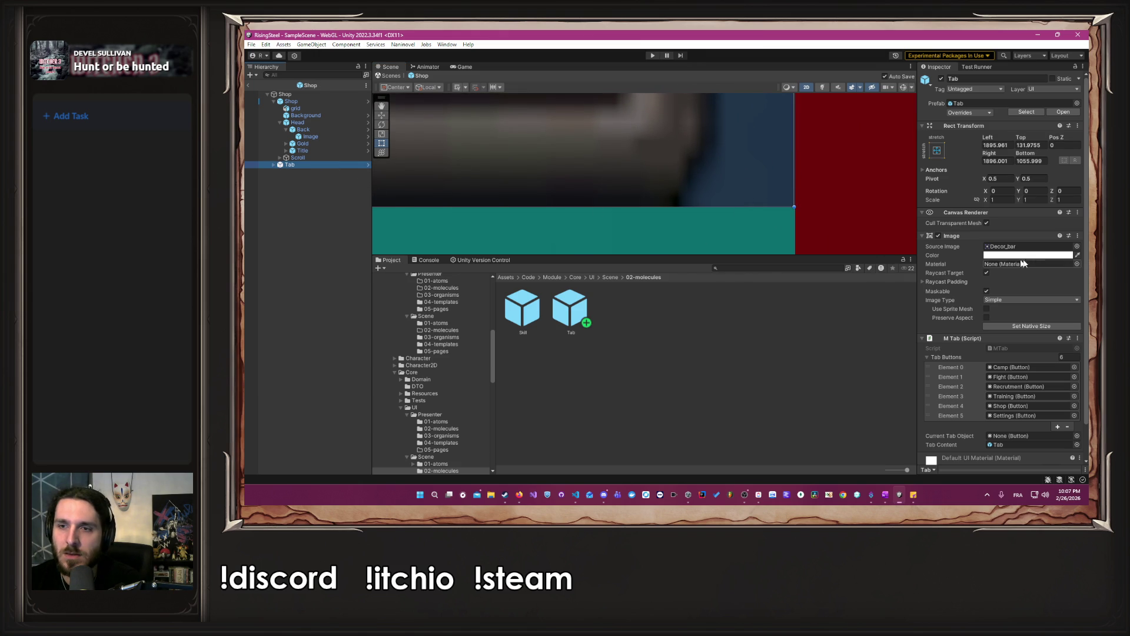
{"action": "scroll", "coordinate": [826, 203], "scroll_direction": "down", "scroll_amount": 5}
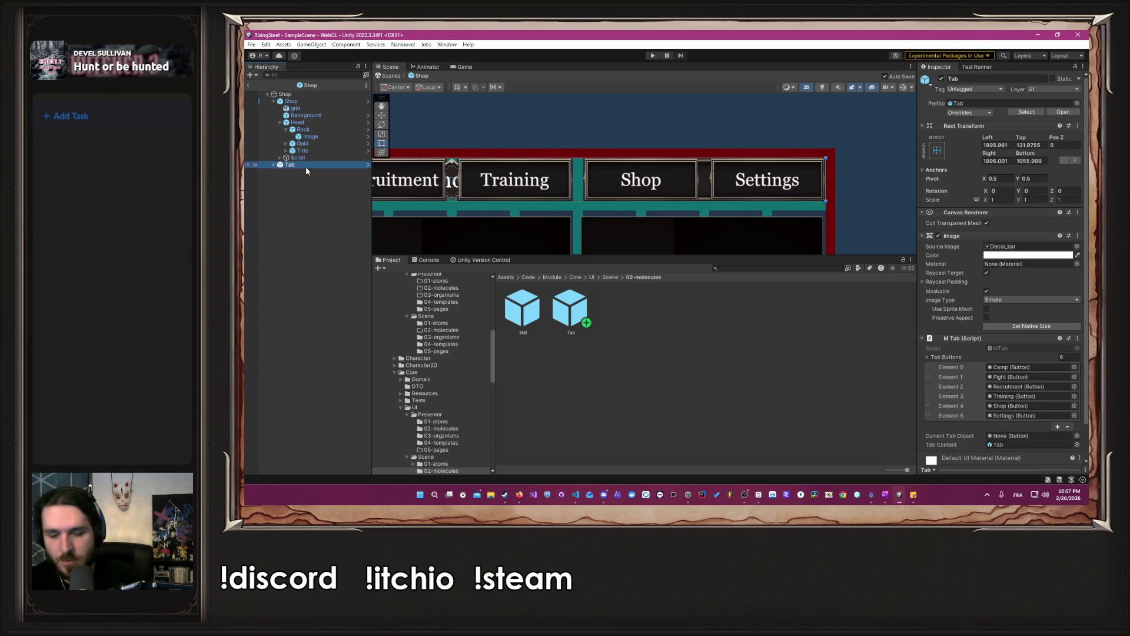
{"action": "key", "text": "Delete"}
{"action": "scroll", "coordinate": [455, 357], "scroll_direction": "up", "scroll_amount": 5}
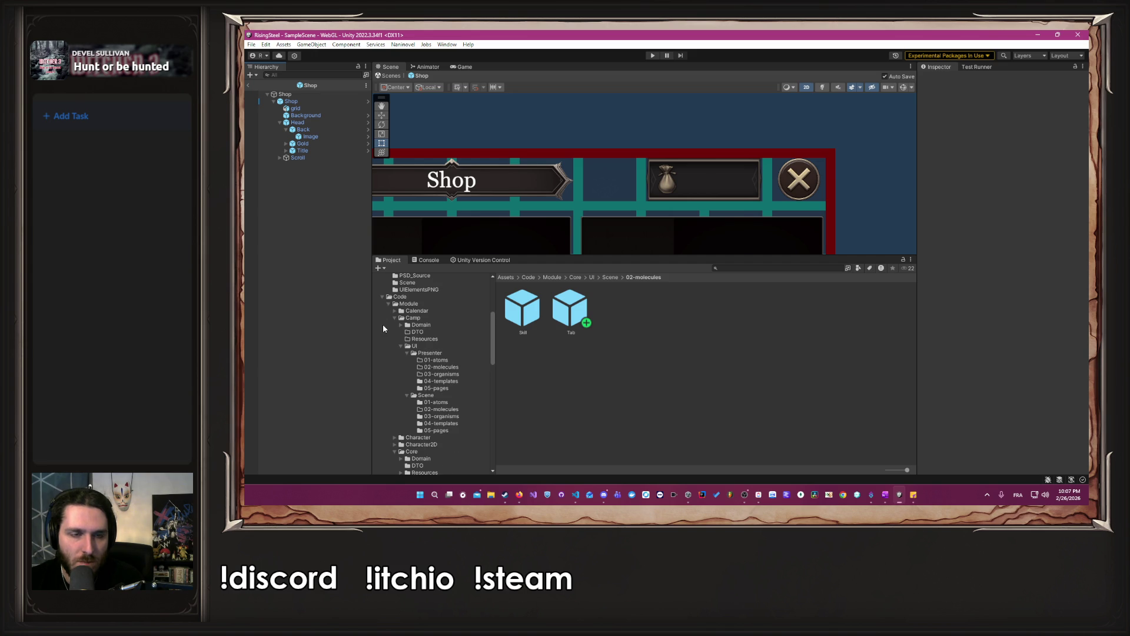
{"action": "left_click", "coordinate": [436, 430]}
Open the Camp prefab, select its tab bar, and open the Tab prefab it uses.
{"action": "double_click", "coordinate": [514, 322]}
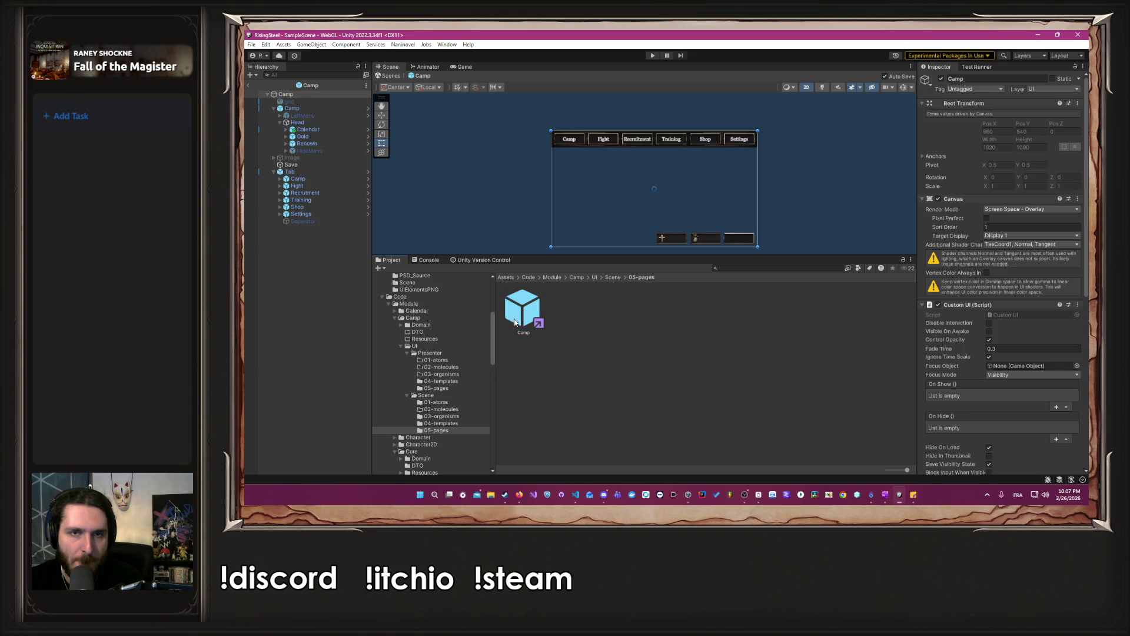
{"action": "left_click", "coordinate": [316, 172]}
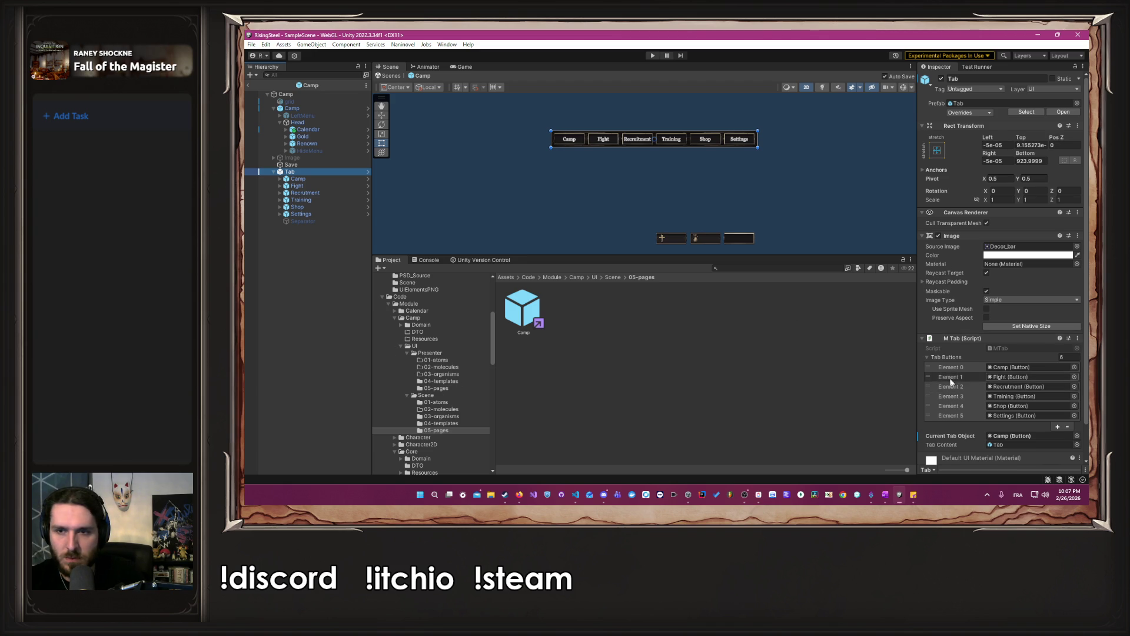
{"action": "scroll", "coordinate": [965, 398], "scroll_direction": "down", "scroll_amount": 3}
{"action": "scroll", "coordinate": [951, 406], "scroll_direction": "up", "scroll_amount": 3}
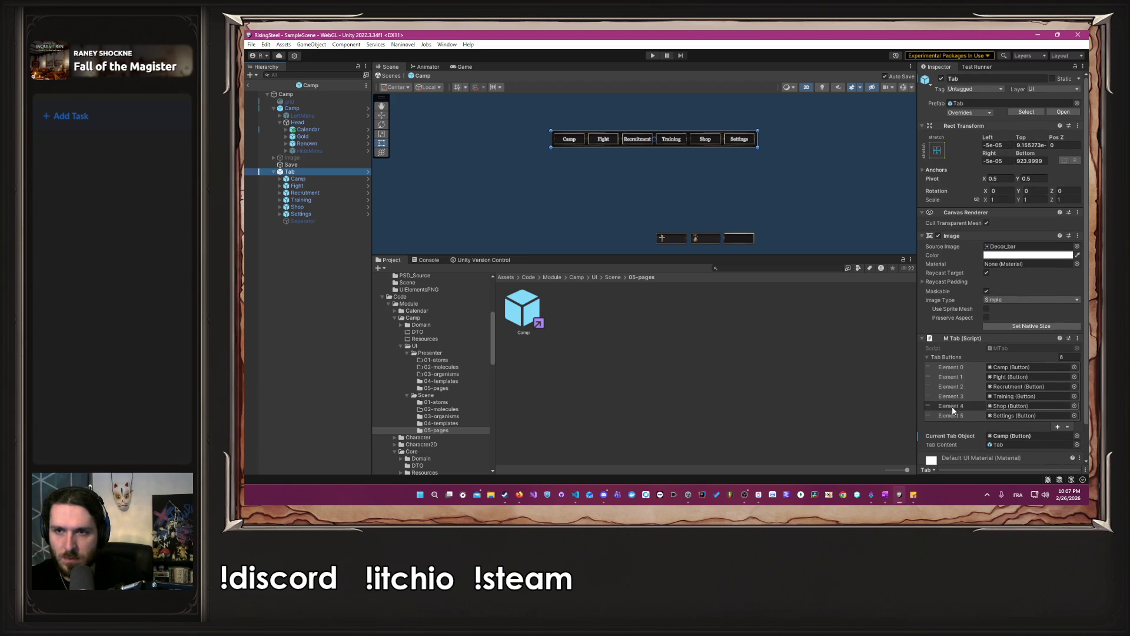
{"action": "scroll", "coordinate": [456, 406], "scroll_direction": "down", "scroll_amount": 10}
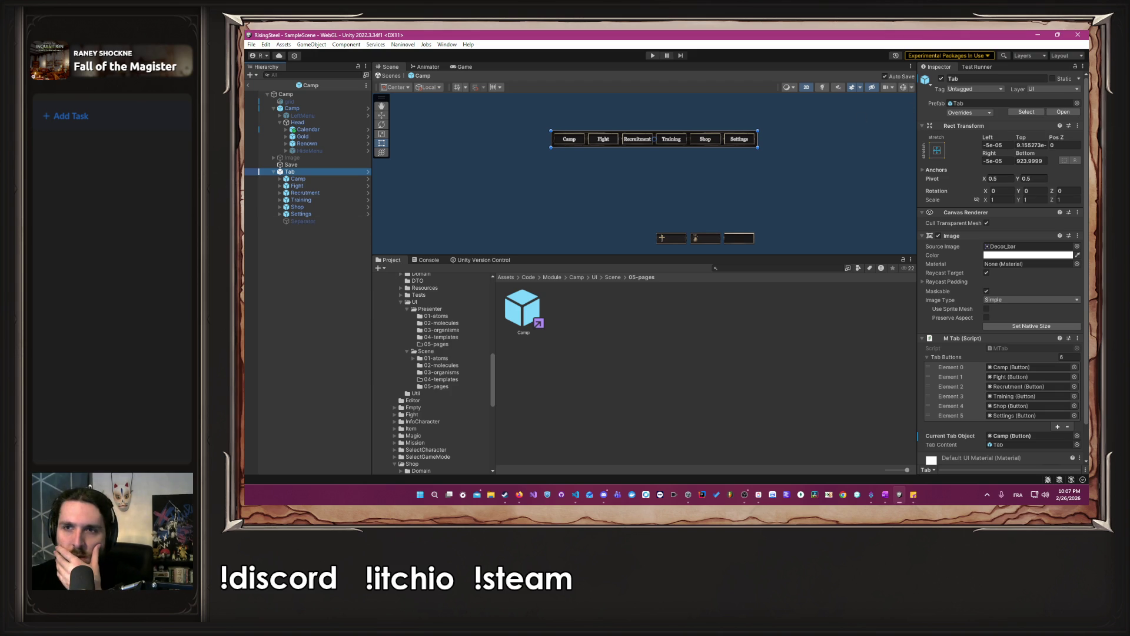
{"action": "left_click", "coordinate": [999, 104]}
{"action": "double_click", "coordinate": [580, 315]}
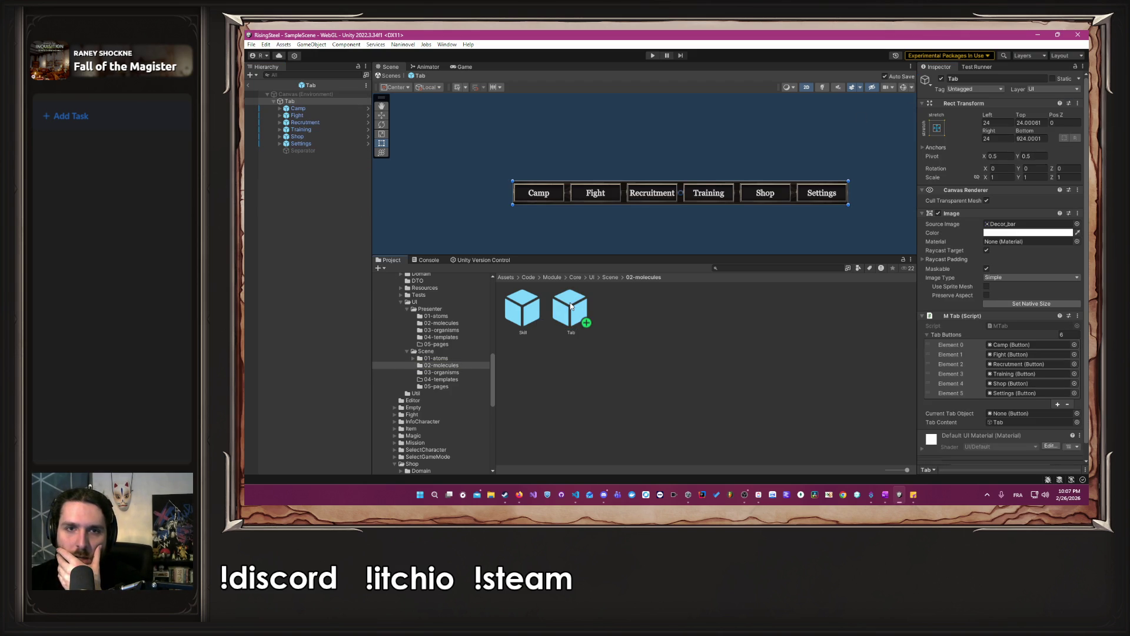
Locate the Tab's Decor_bar source image, then reselect the Tab root.
{"action": "scroll", "coordinate": [577, 185], "scroll_direction": "up", "scroll_amount": 3}
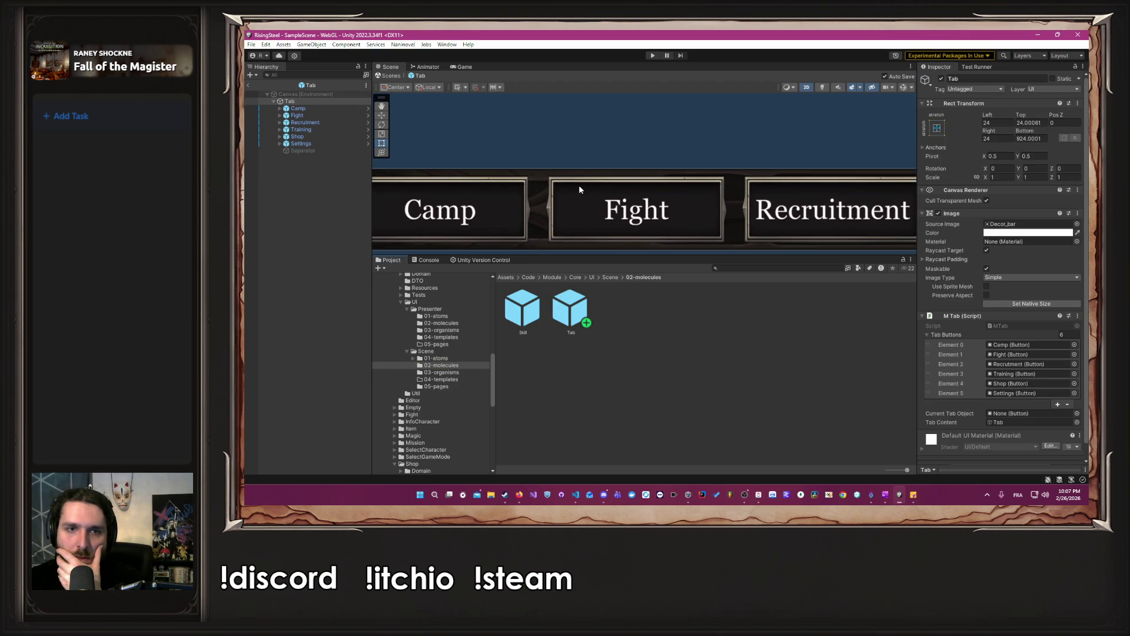
{"action": "scroll", "coordinate": [577, 185], "scroll_direction": "down", "scroll_amount": 2}
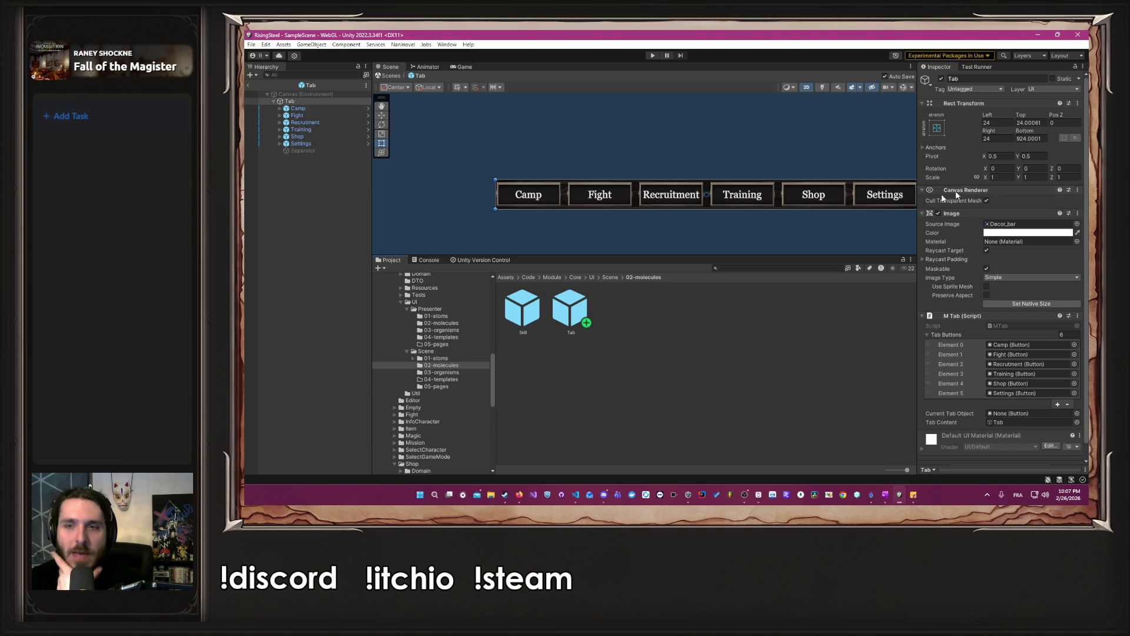
{"action": "left_click", "coordinate": [1010, 224]}
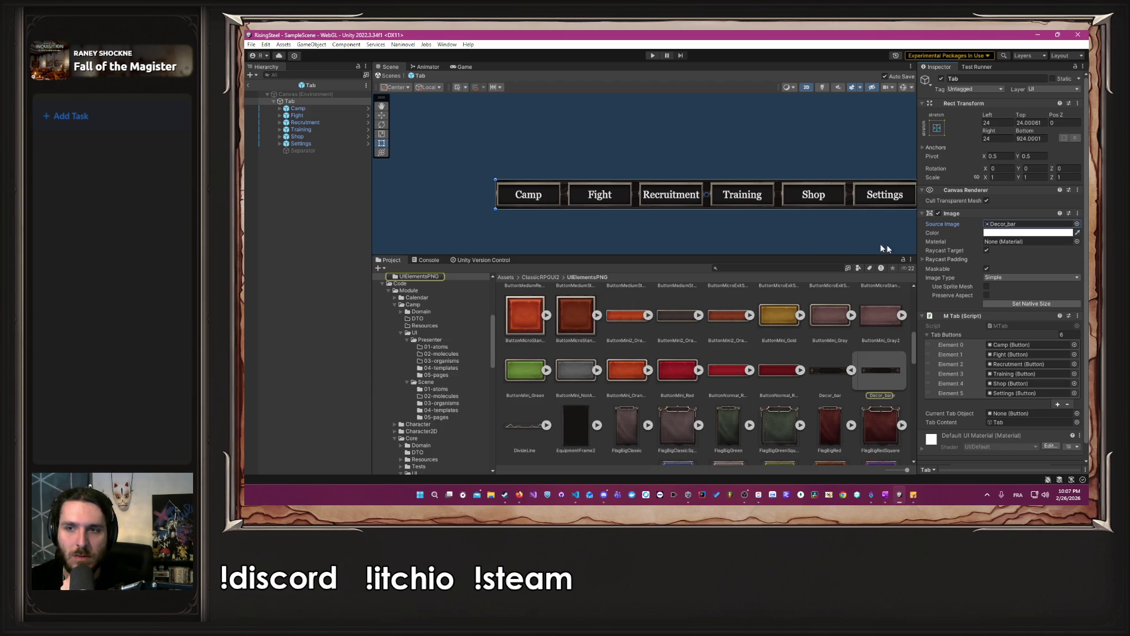
{"action": "left_click", "coordinate": [300, 102]}
Open the Shop prefab from Shop/UI/Scene/05-pages.
{"action": "scroll", "coordinate": [440, 352], "scroll_direction": "down", "scroll_amount": 4}
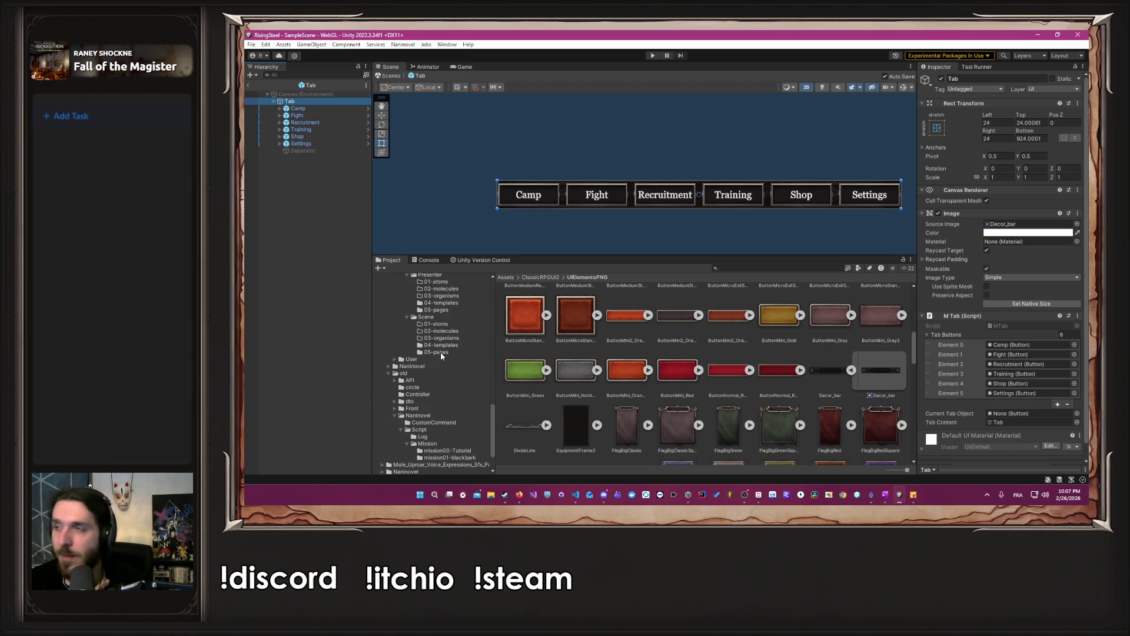
{"action": "scroll", "coordinate": [429, 356], "scroll_direction": "up", "scroll_amount": 5}
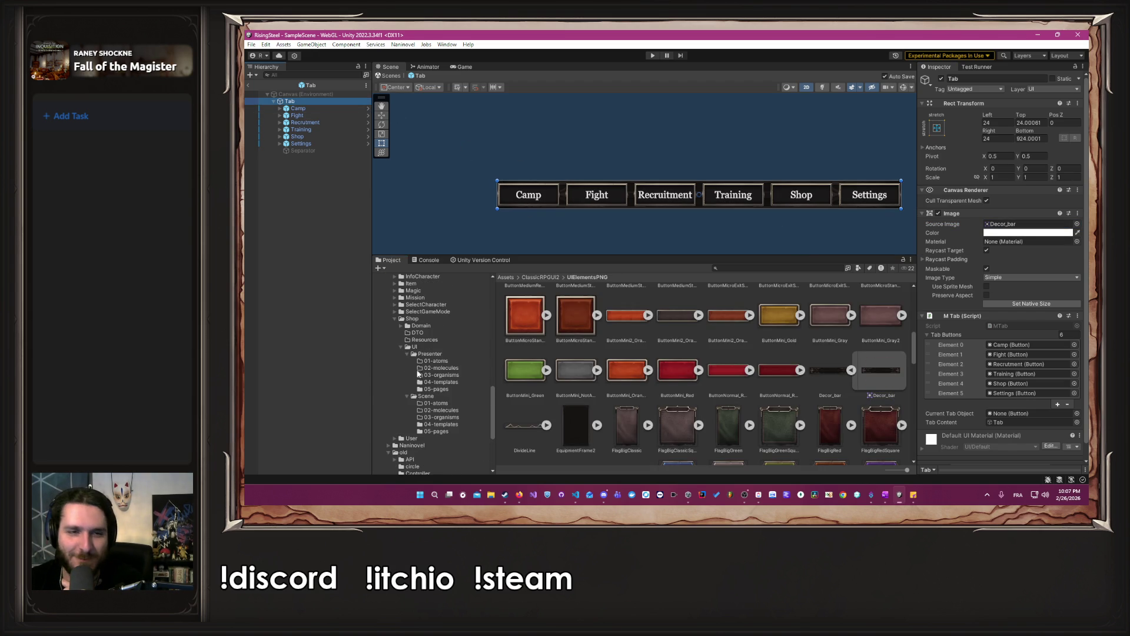
{"action": "left_click", "coordinate": [434, 432]}
{"action": "double_click", "coordinate": [527, 297]}
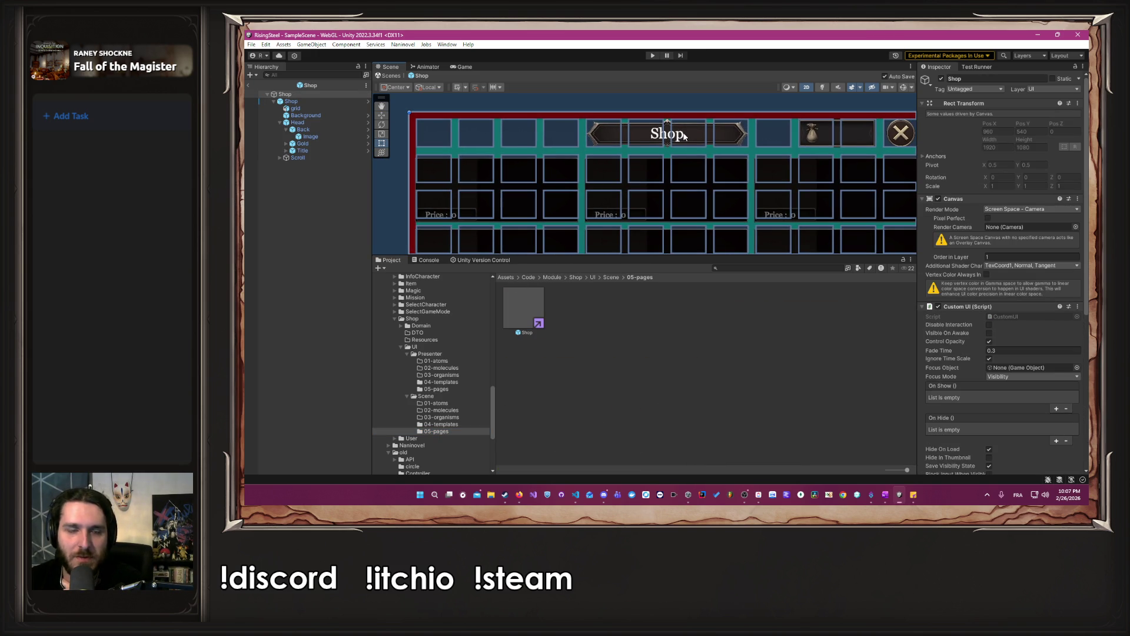
Browse Camp's 05-pages folder, then reopen the Shop prefab from Shop's 05-pages.
{"action": "scroll", "coordinate": [472, 319], "scroll_direction": "up", "scroll_amount": 10}
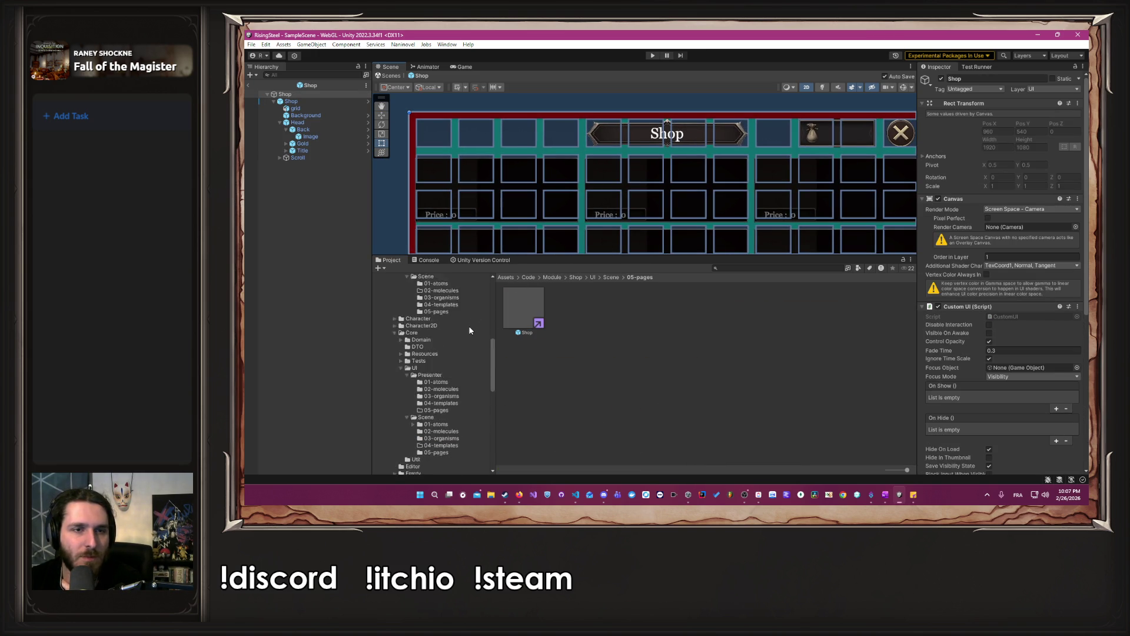
{"action": "left_click", "coordinate": [444, 416]}
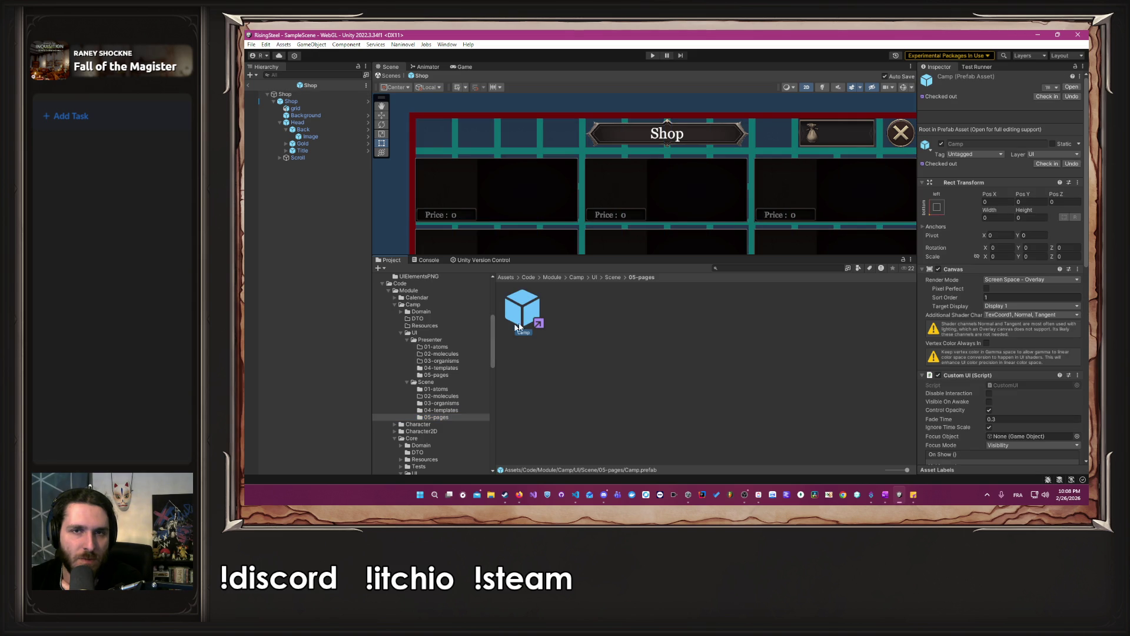
{"action": "scroll", "coordinate": [459, 359], "scroll_direction": "down", "scroll_amount": 4}
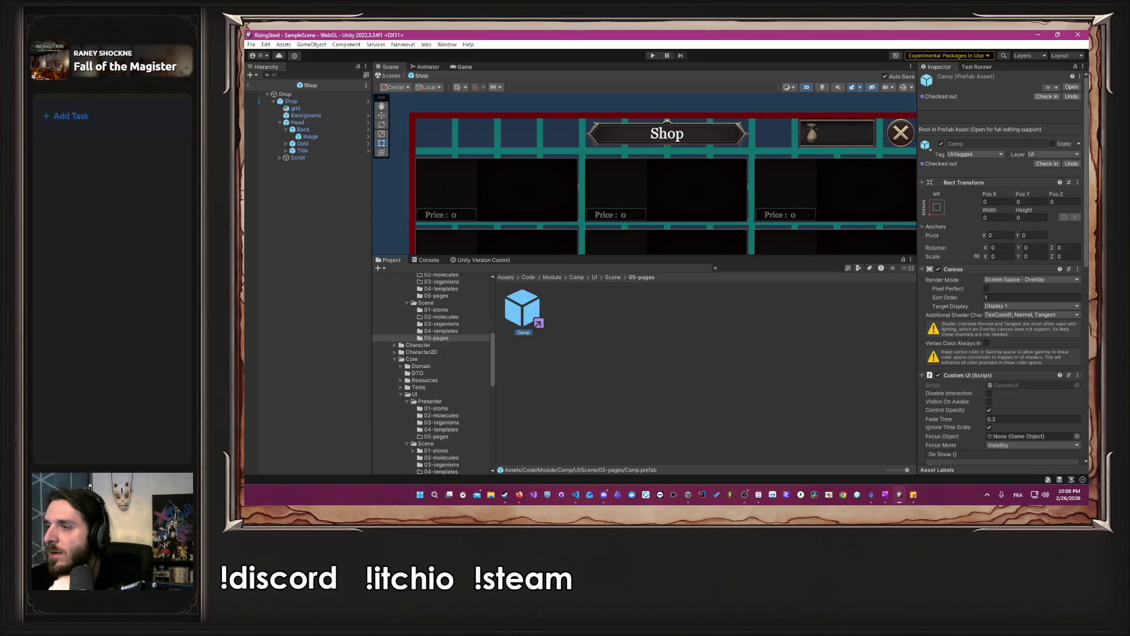
{"action": "key", "text": "alt+Tab"}
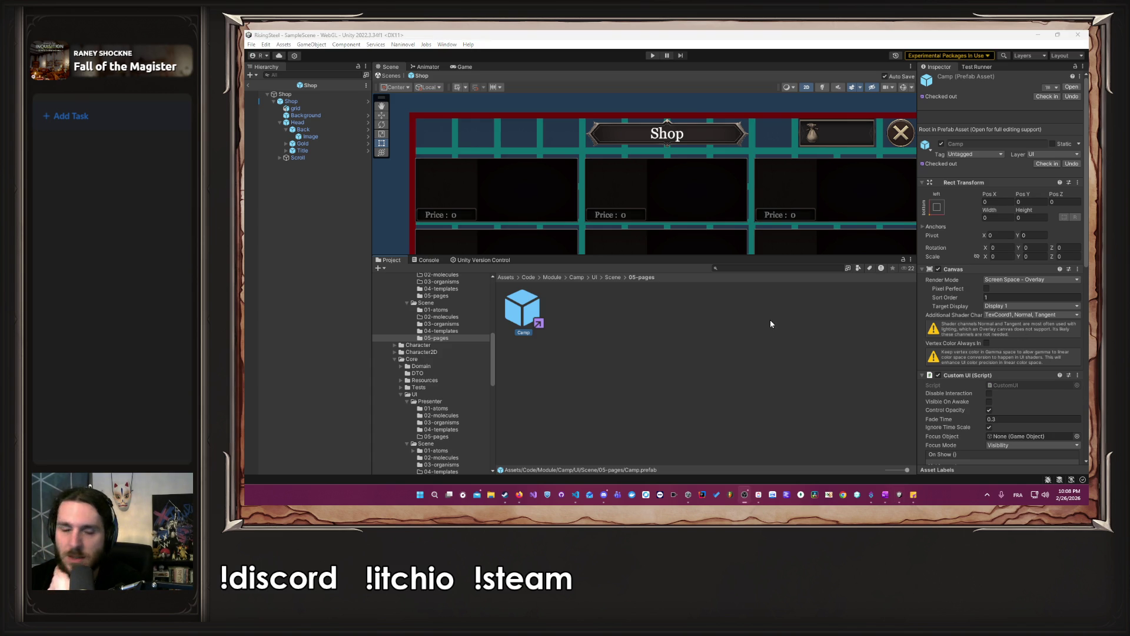
{"action": "scroll", "coordinate": [441, 383], "scroll_direction": "down", "scroll_amount": 10}
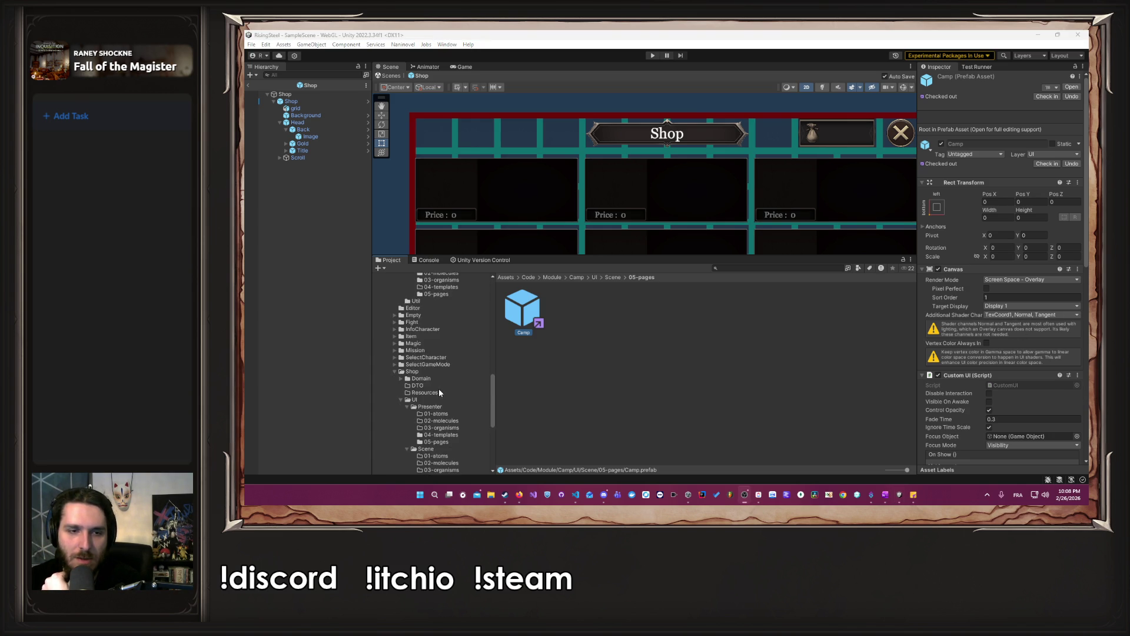
{"action": "left_click", "coordinate": [436, 406]}
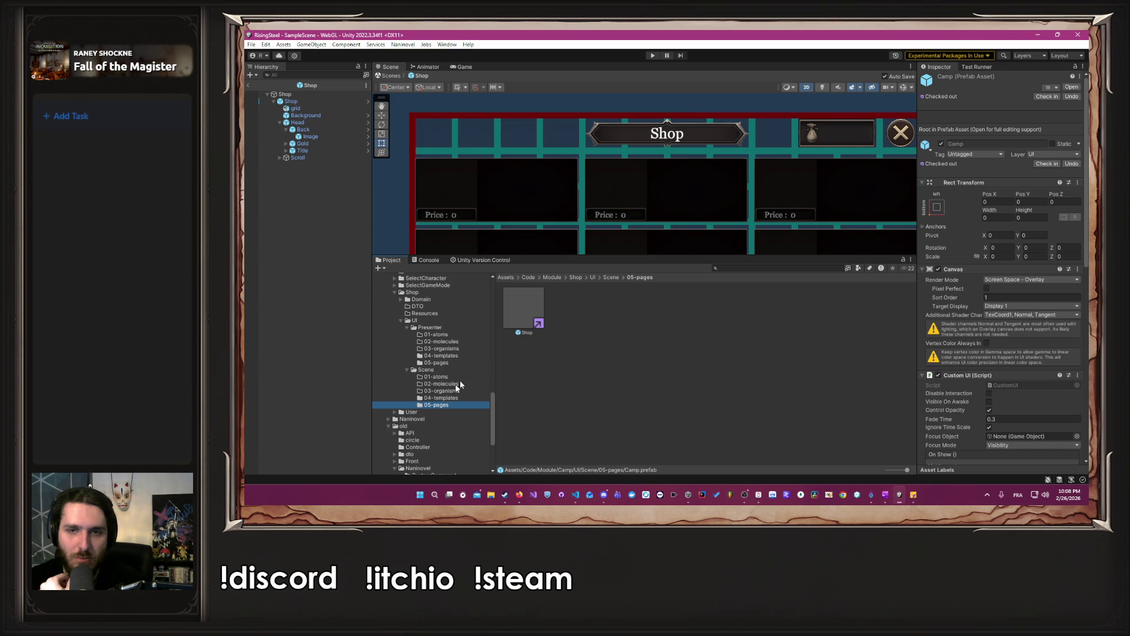
{"action": "scroll", "coordinate": [493, 360], "scroll_direction": "down", "scroll_amount": 5}
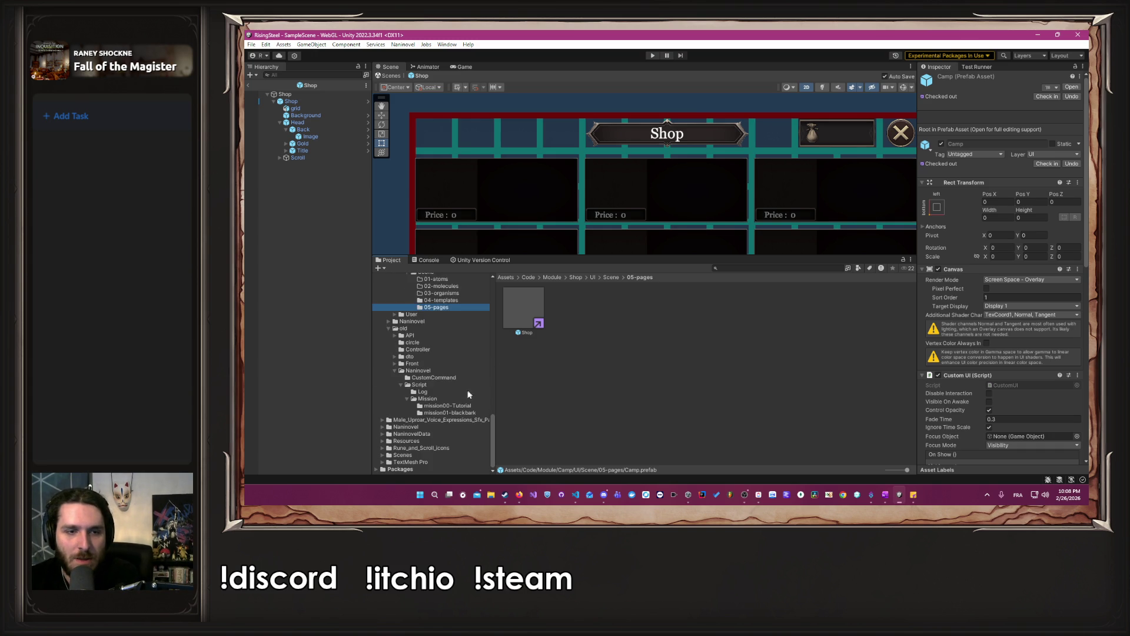
{"action": "scroll", "coordinate": [458, 405], "scroll_direction": "up", "scroll_amount": 4}
{"action": "double_click", "coordinate": [512, 314]}
Navigate to Core/UI/Scene/02-molecules to show the Skill and Tab prefabs.
{"action": "scroll", "coordinate": [439, 367], "scroll_direction": "up", "scroll_amount": 2}
{"action": "scroll", "coordinate": [440, 368], "scroll_direction": "up", "scroll_amount": 7}
{"action": "left_click", "coordinate": [437, 382]}
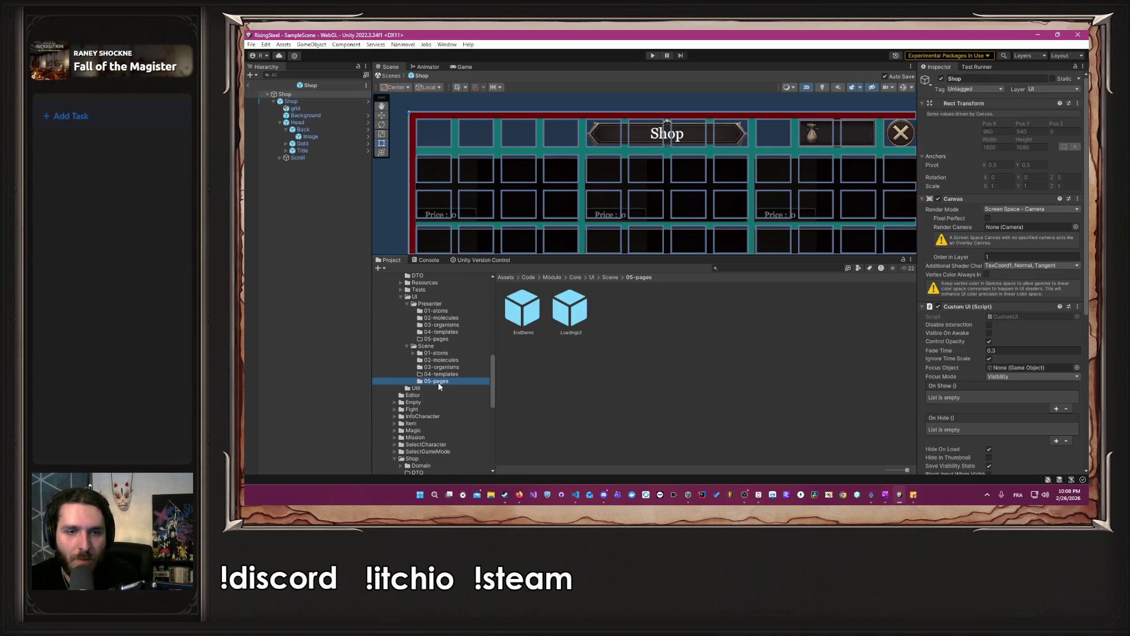
{"action": "left_click", "coordinate": [442, 360]}
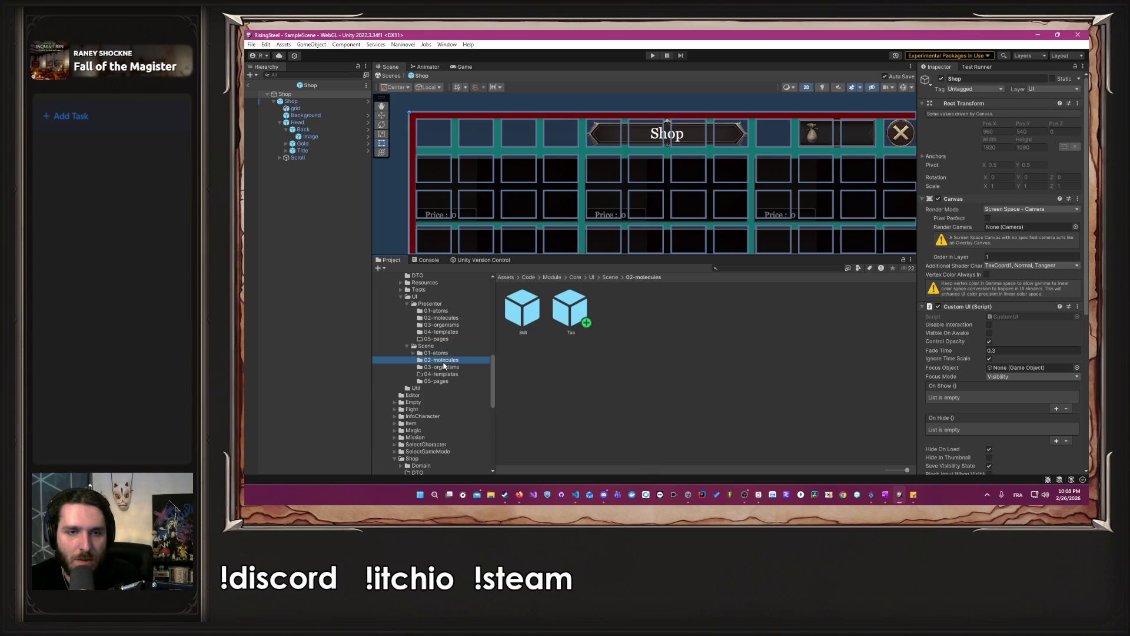
{"action": "scroll", "coordinate": [557, 220], "scroll_direction": "down", "scroll_amount": 4}
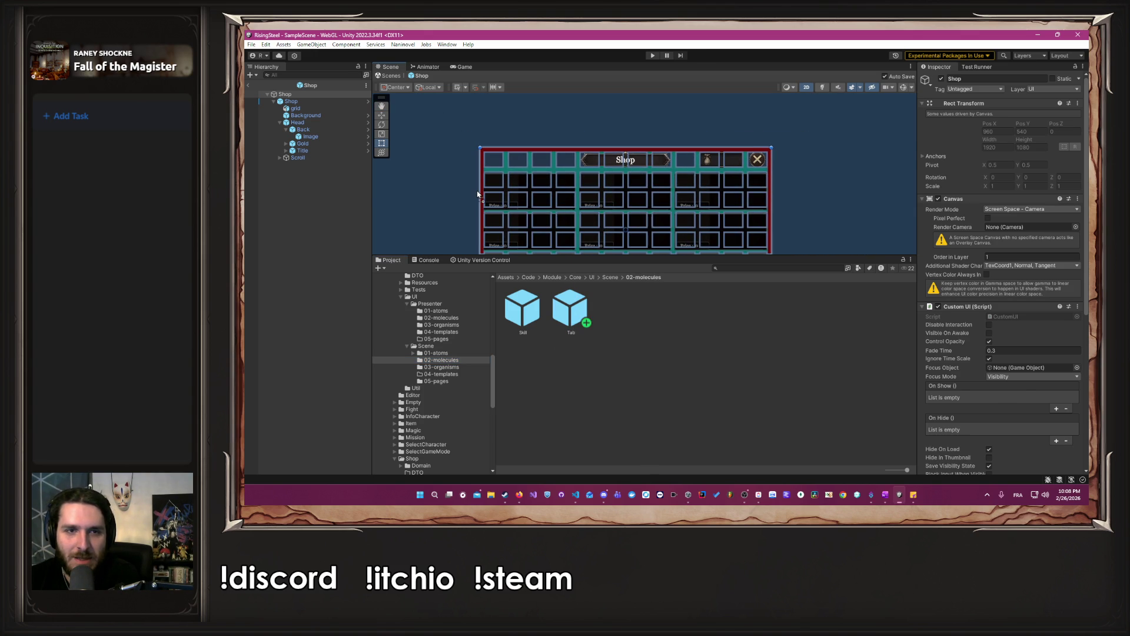
Drop the Tab prefab into the Shop scene, set it on the shop panel's top, and save.
{"action": "left_click_drag", "start_coordinate": [477, 194], "coordinate": [478, 193]}
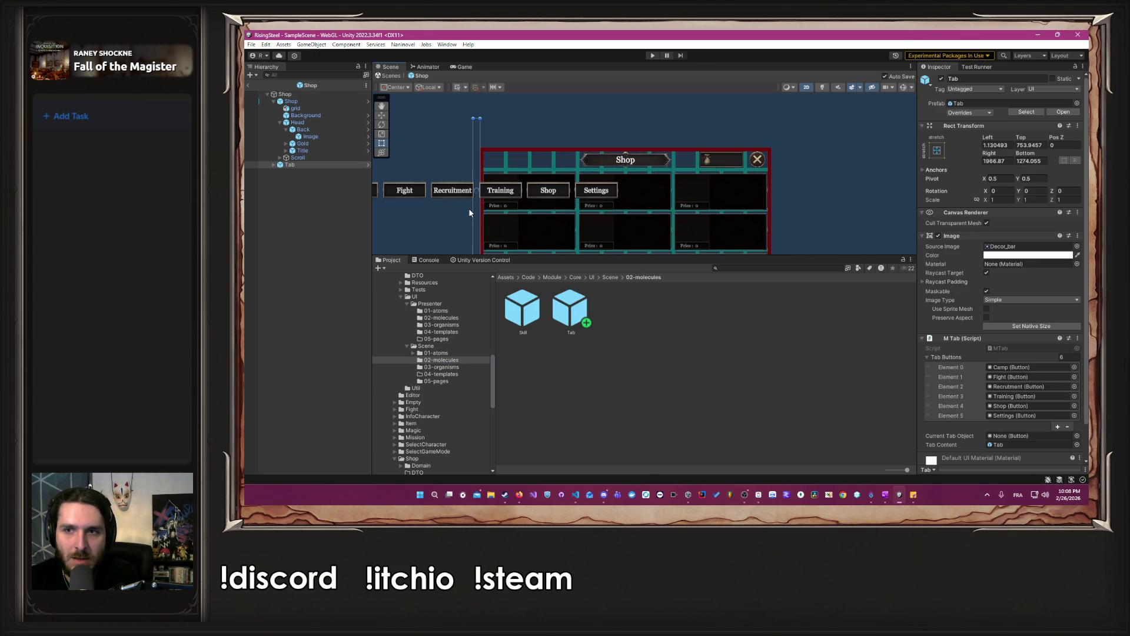
{"action": "mouse_move", "coordinate": [473, 213]}
{"action": "left_mouse_down"}
{"action": "mouse_move", "coordinate": [541, 214]}
{"action": "mouse_move", "coordinate": [449, 224]}
{"action": "mouse_move", "coordinate": [463, 228]}
{"action": "left_mouse_up"}
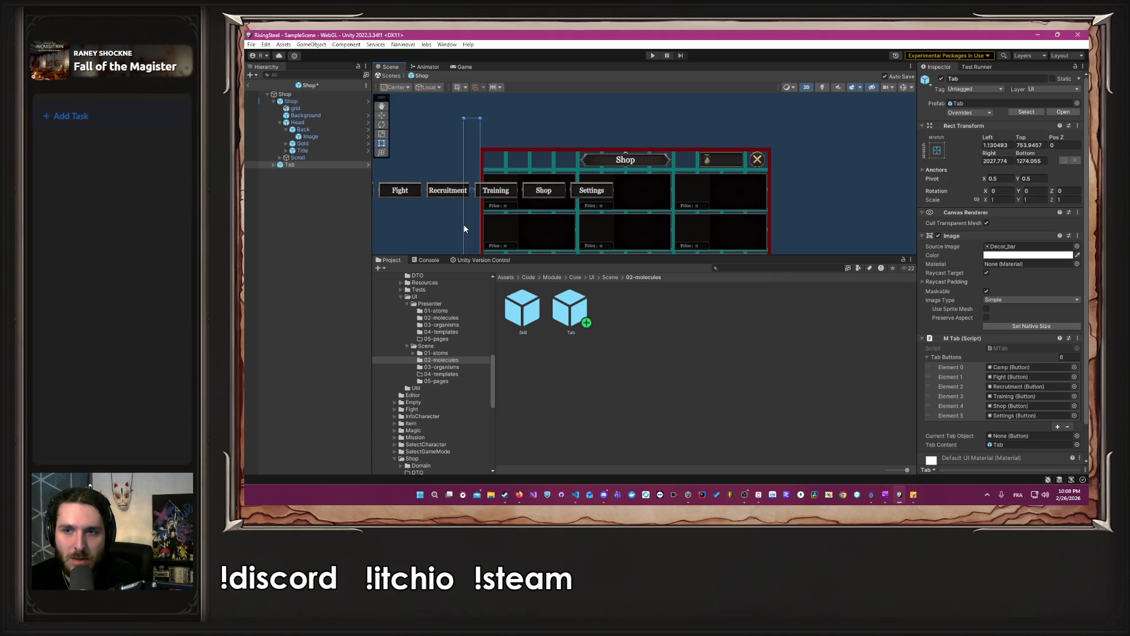
{"action": "left_click", "coordinate": [1016, 247]}
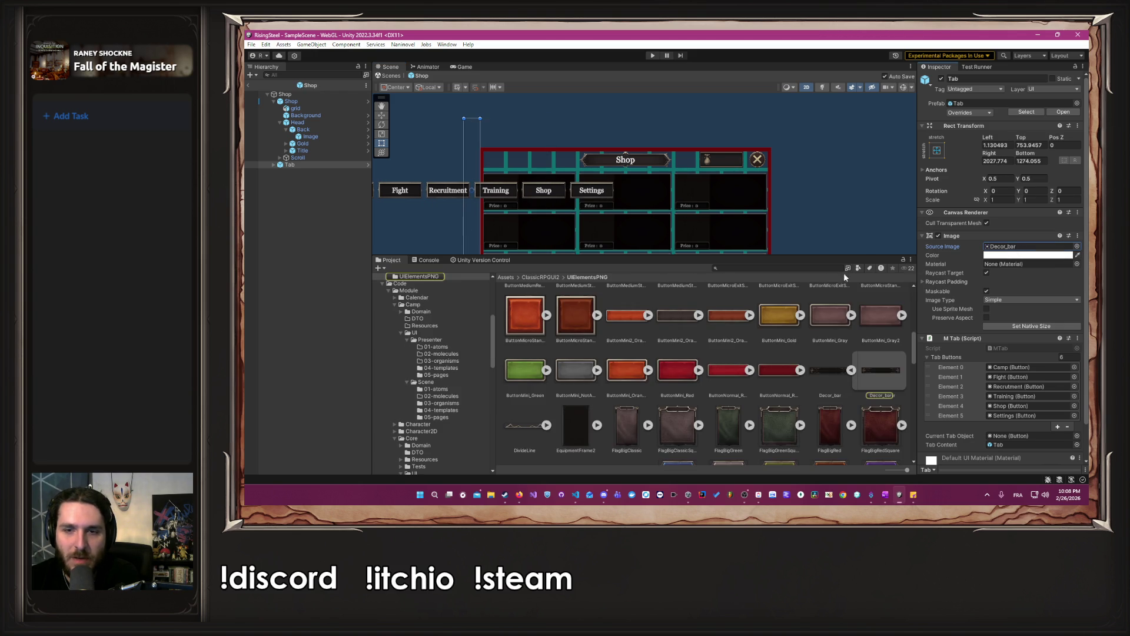
{"action": "scroll", "coordinate": [644, 187], "scroll_direction": "down", "scroll_amount": 2}
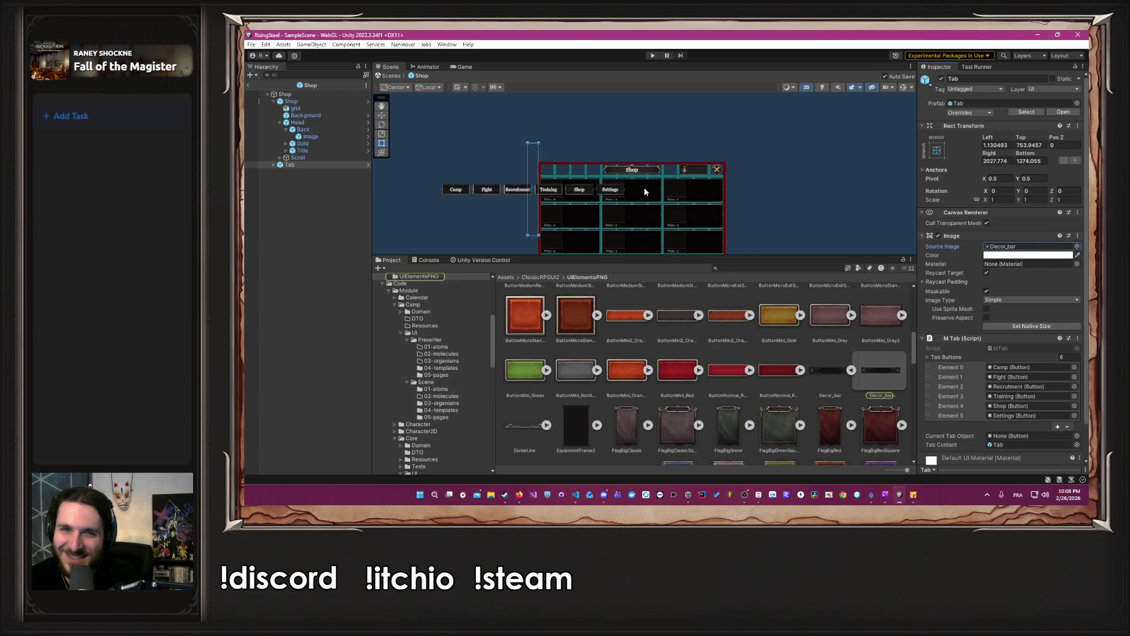
{"action": "mouse_move", "coordinate": [532, 235]}
{"action": "left_mouse_down"}
{"action": "mouse_move", "coordinate": [547, 132]}
{"action": "mouse_move", "coordinate": [724, 136]}
{"action": "left_mouse_up"}
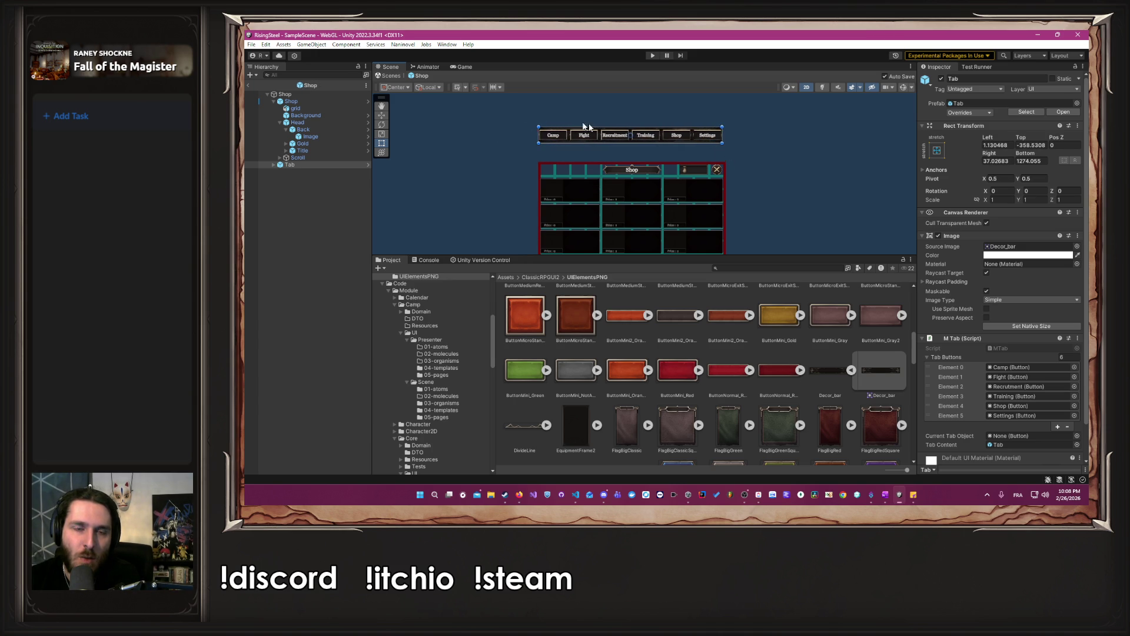
{"action": "scroll", "coordinate": [553, 156], "scroll_direction": "up", "scroll_amount": 5}
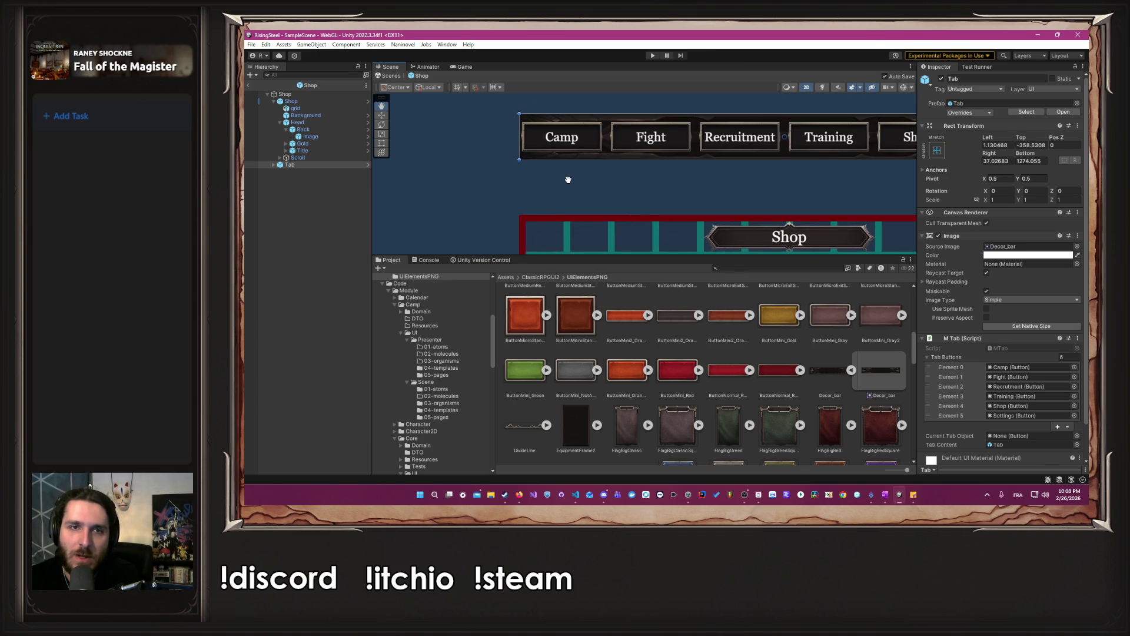
{"action": "left_click_drag", "start_coordinate": [568, 177], "coordinate": [565, 159]}
{"action": "left_click_drag", "start_coordinate": [571, 119], "coordinate": [569, 218]}
{"action": "key", "text": "ctrl+s"}
Stretch the tab bar's right side to the panel edge and save the Shop prefab again.
{"action": "scroll", "coordinate": [809, 153], "scroll_direction": "right", "scroll_amount": 5}
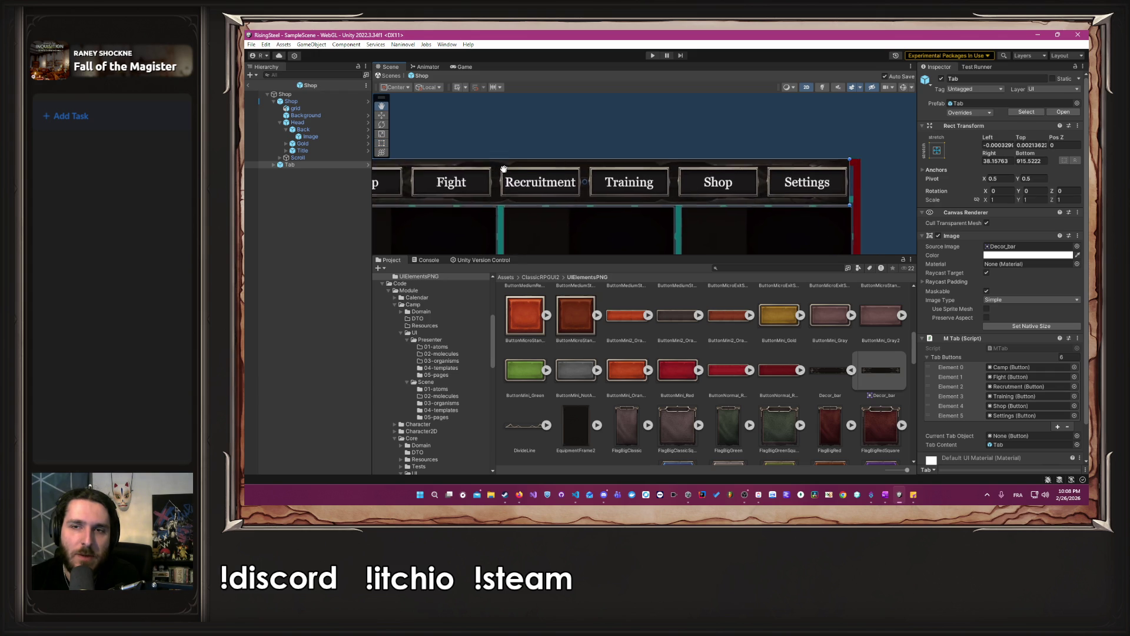
{"action": "scroll", "coordinate": [708, 186], "scroll_direction": "up", "scroll_amount": 5}
{"action": "left_click_drag", "start_coordinate": [675, 163], "coordinate": [710, 169]}
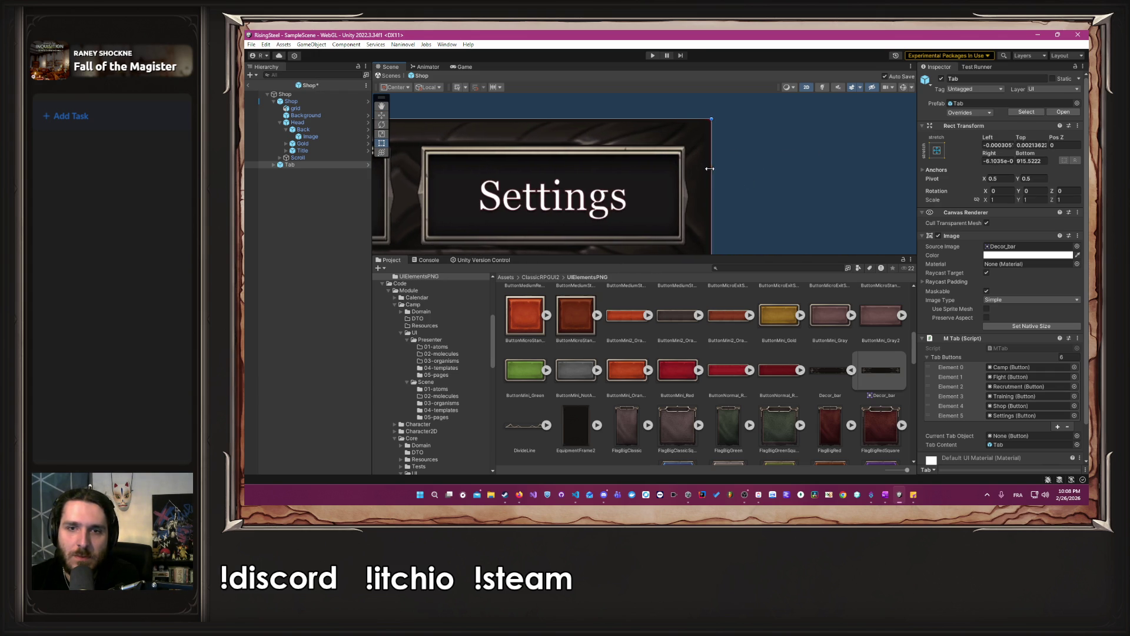
{"action": "key", "text": "ctrl+s"}
{"action": "scroll", "coordinate": [772, 177], "scroll_direction": "down", "scroll_amount": 3}
{"action": "scroll", "coordinate": [770, 184], "scroll_direction": "down", "scroll_amount": 3}
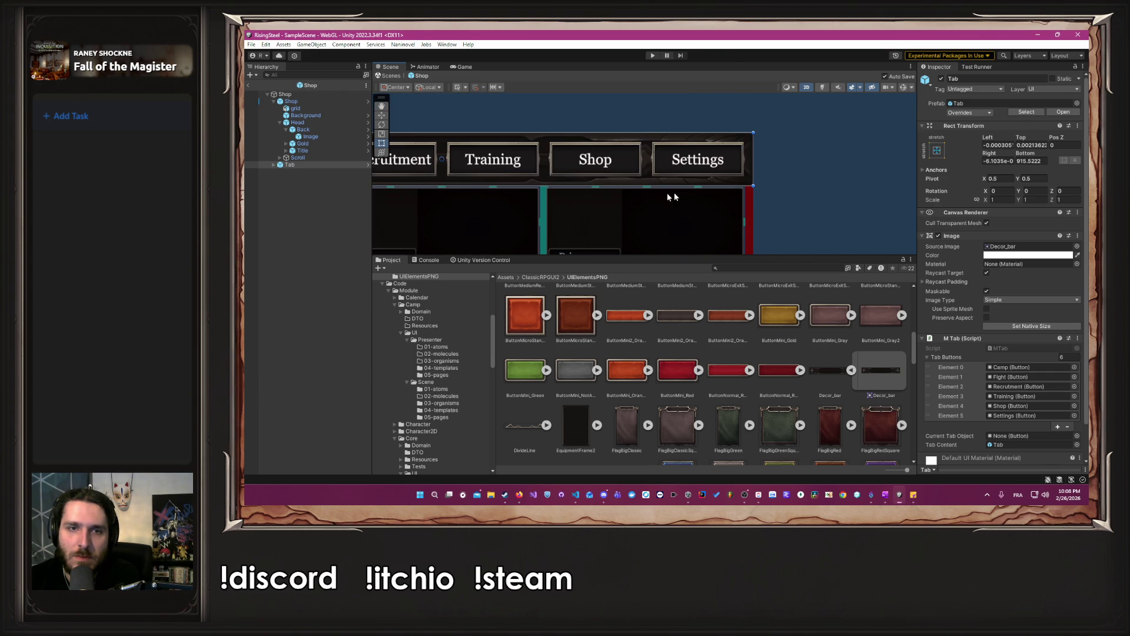
{"action": "scroll", "coordinate": [736, 194], "scroll_direction": "down", "scroll_amount": 5}
{"action": "left_click_drag", "start_coordinate": [738, 195], "coordinate": [740, 159]}
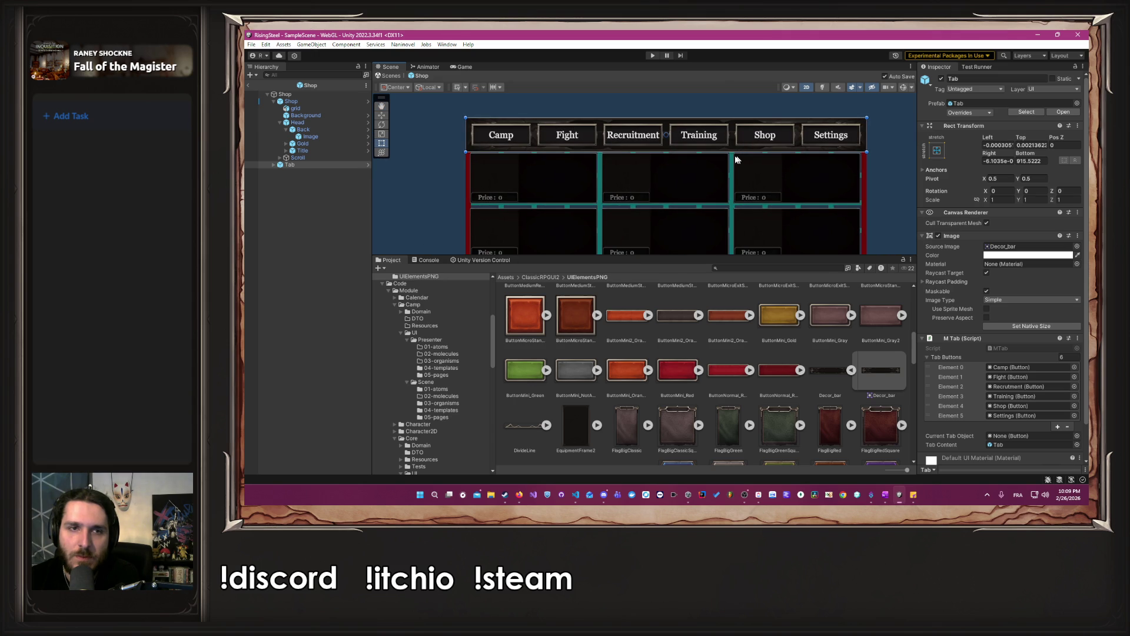
{"action": "left_click", "coordinate": [294, 123]}
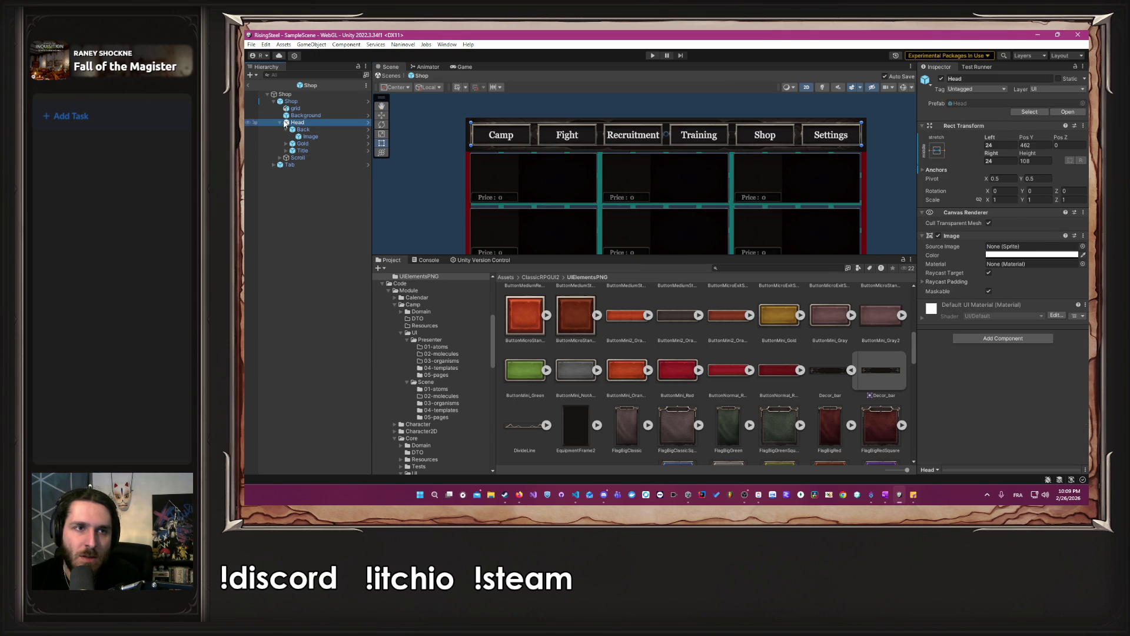
Try moving the Shop panel lower, then undo the move.
{"action": "left_click", "coordinate": [280, 123]}
{"action": "left_click", "coordinate": [310, 101]}
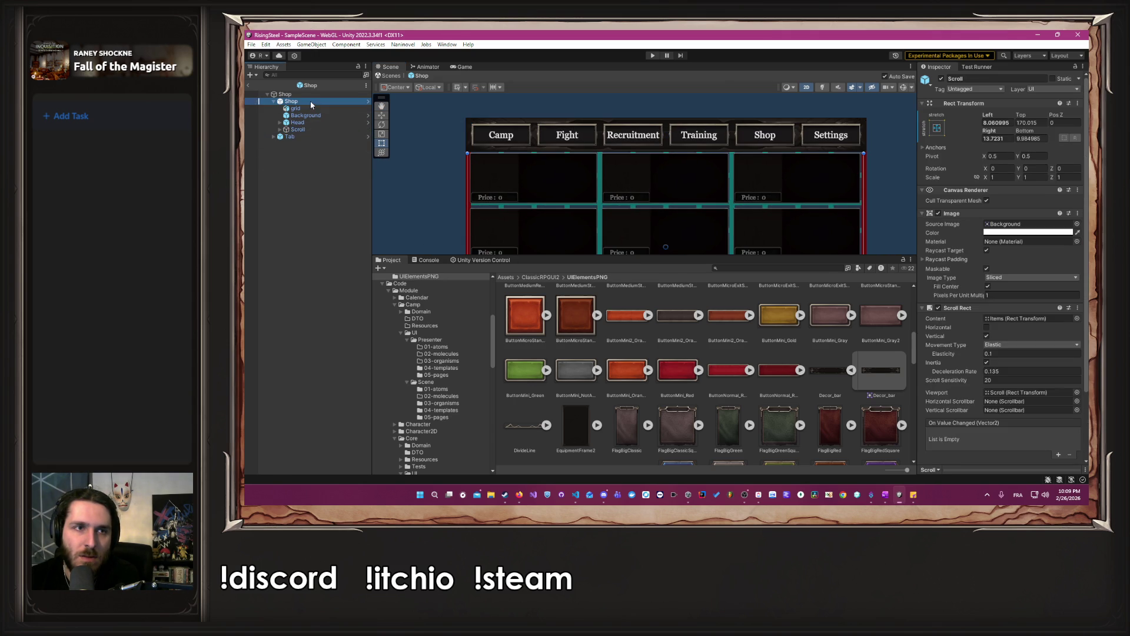
{"action": "key", "text": "Left"}
{"action": "left_click_drag", "start_coordinate": [618, 174], "coordinate": [622, 214]}
{"action": "key", "text": "ctrl+z"}
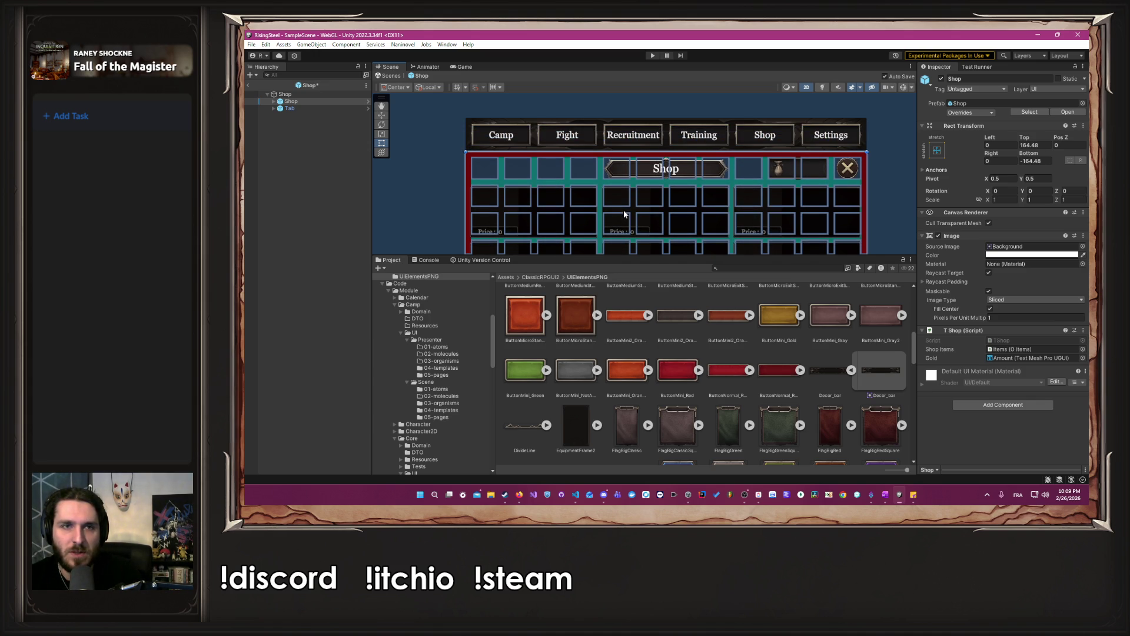
Add a grid prefab instance at the Shop prefab root and delete the old nested grid.
{"action": "left_click", "coordinate": [274, 102]}
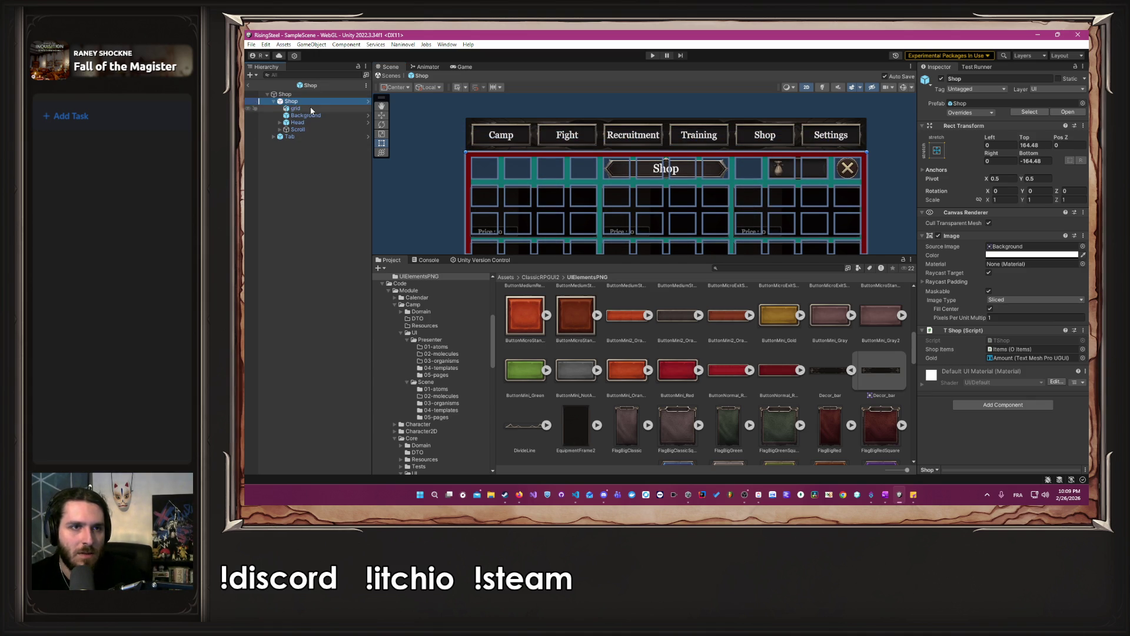
{"action": "left_click", "coordinate": [303, 95]}
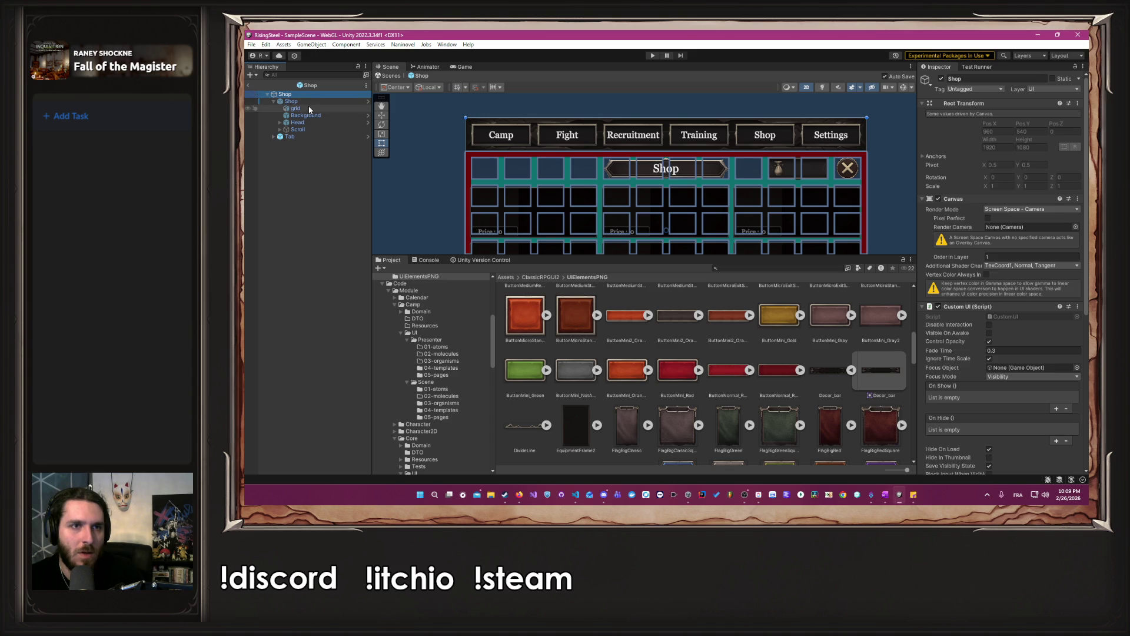
{"action": "left_click", "coordinate": [296, 108]}
{"action": "key", "text": "f"}
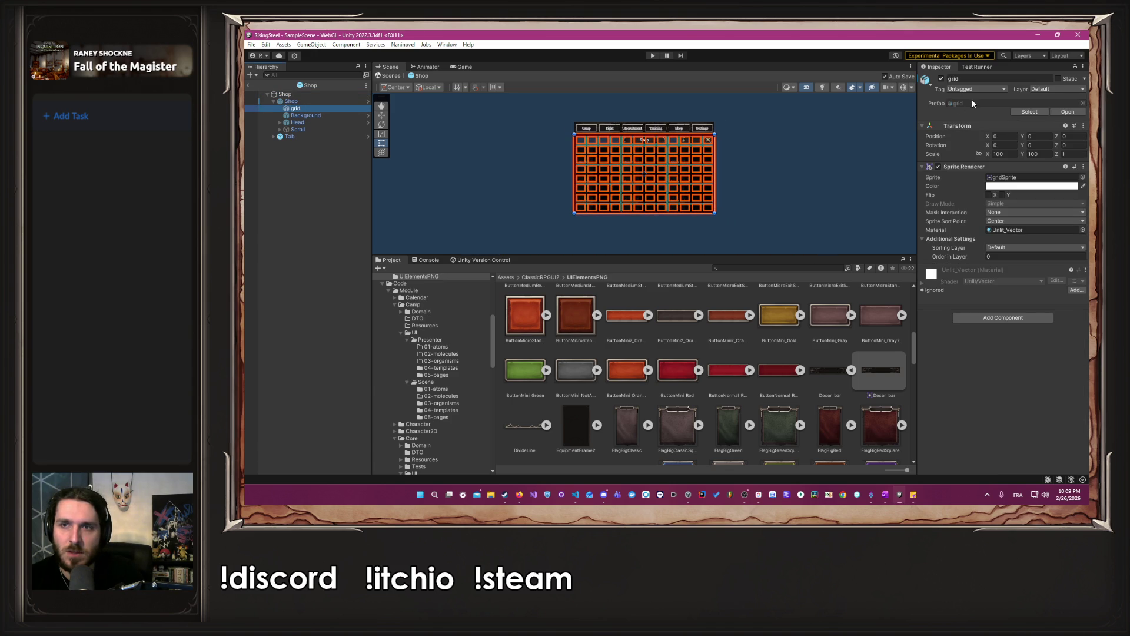
{"action": "left_click", "coordinate": [412, 437]}
{"action": "mouse_move", "coordinate": [886, 307]}
{"action": "left_mouse_down"}
{"action": "mouse_move", "coordinate": [530, 248]}
{"action": "mouse_move", "coordinate": [246, 252]}
{"action": "left_mouse_up"}
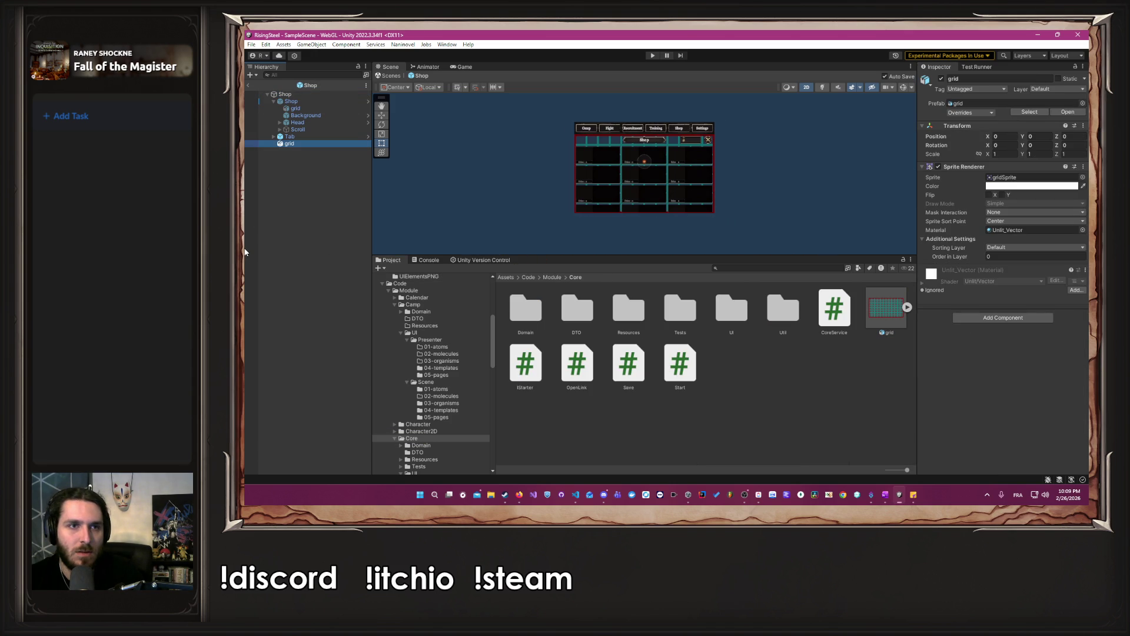
{"action": "left_click", "coordinate": [296, 109]}
{"action": "key", "text": "Delete"}
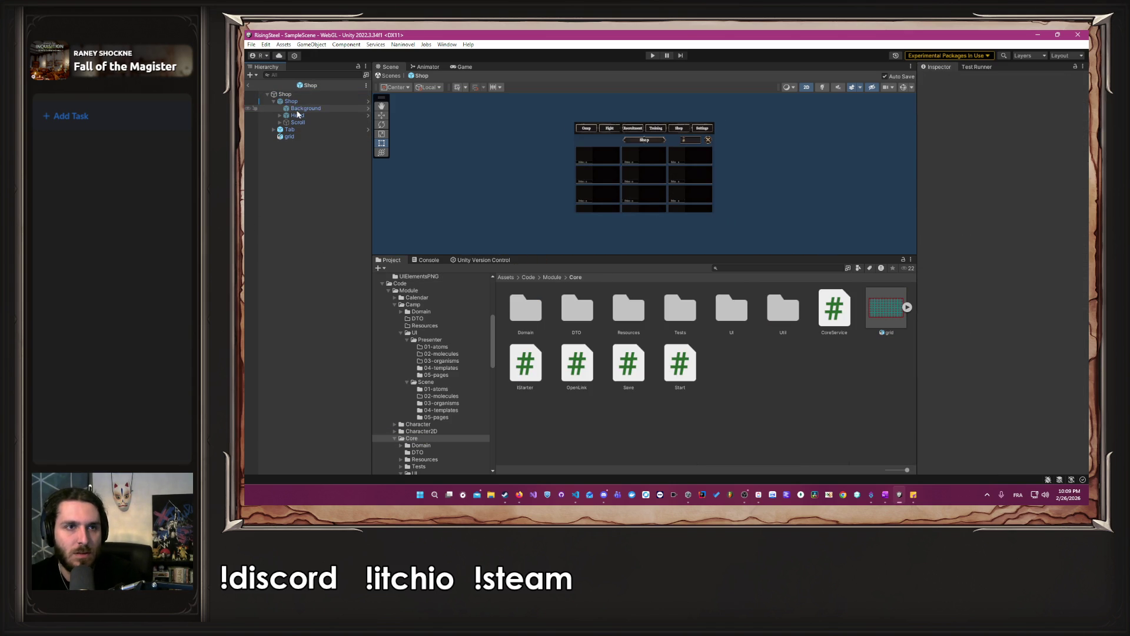
Move the grid above the Shop panel in the hierarchy and set its scale to 100 by 100.
{"action": "key", "text": "Left"}
{"action": "left_click_drag", "start_coordinate": [293, 118], "coordinate": [298, 98]}
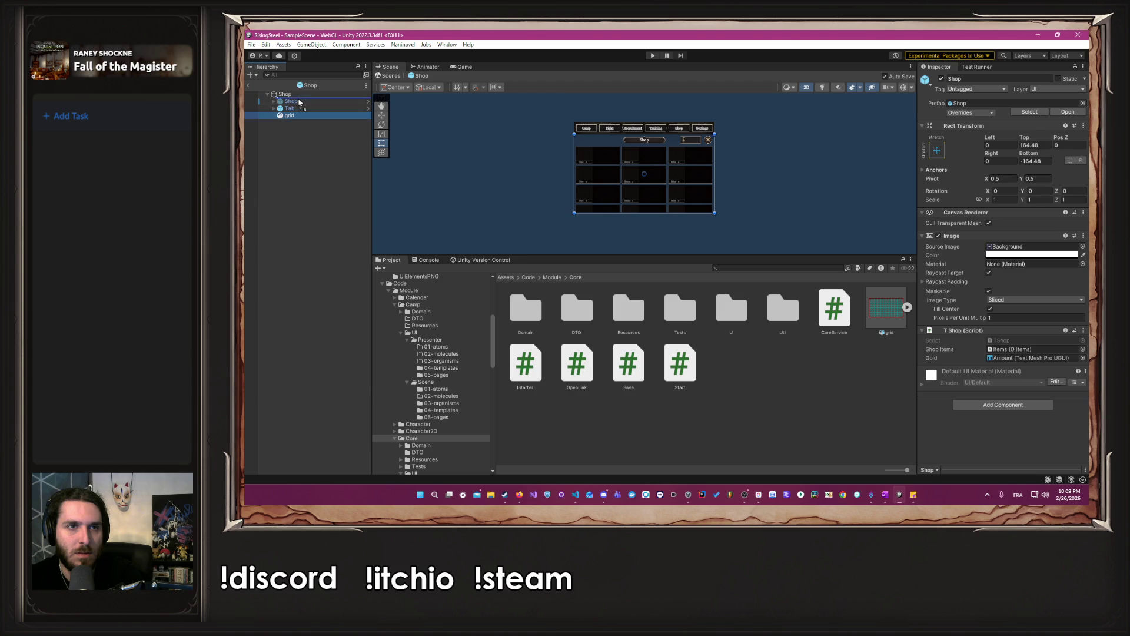
{"action": "left_click", "coordinate": [1001, 154]}
{"action": "type", "text": "100"}
{"action": "left_click", "coordinate": [1039, 154]}
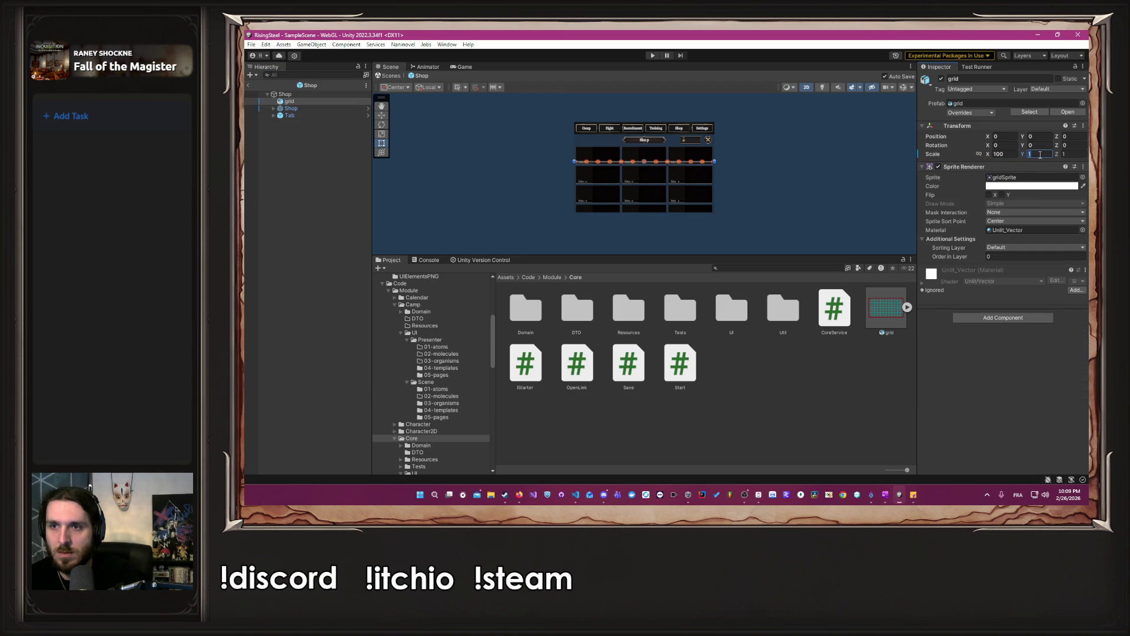
{"action": "type", "text": "100"}
{"action": "key", "text": "Return"}
{"action": "left_click", "coordinate": [767, 154]}
{"action": "scroll", "coordinate": [669, 131], "scroll_direction": "up", "scroll_amount": 5}
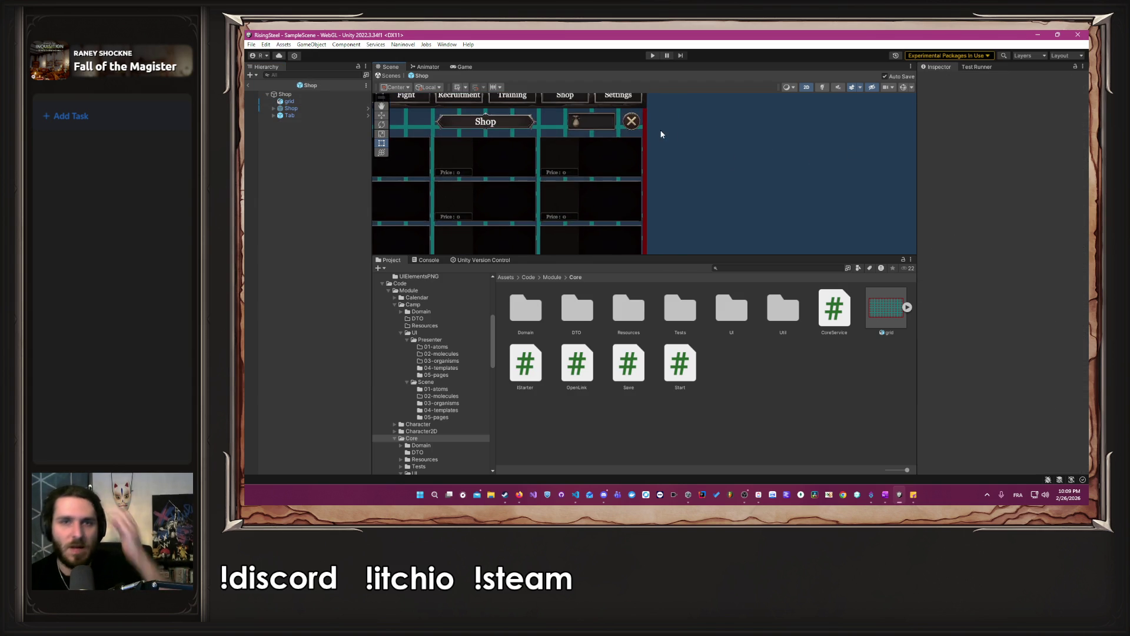
{"action": "mouse_move", "coordinate": [702, 168]}
{"action": "left_mouse_down"}
{"action": "mouse_move", "coordinate": [840, 232]}
{"action": "mouse_move", "coordinate": [878, 210]}
{"action": "left_mouse_up"}
{"action": "scroll", "coordinate": [850, 222], "scroll_direction": "up", "scroll_amount": 4}
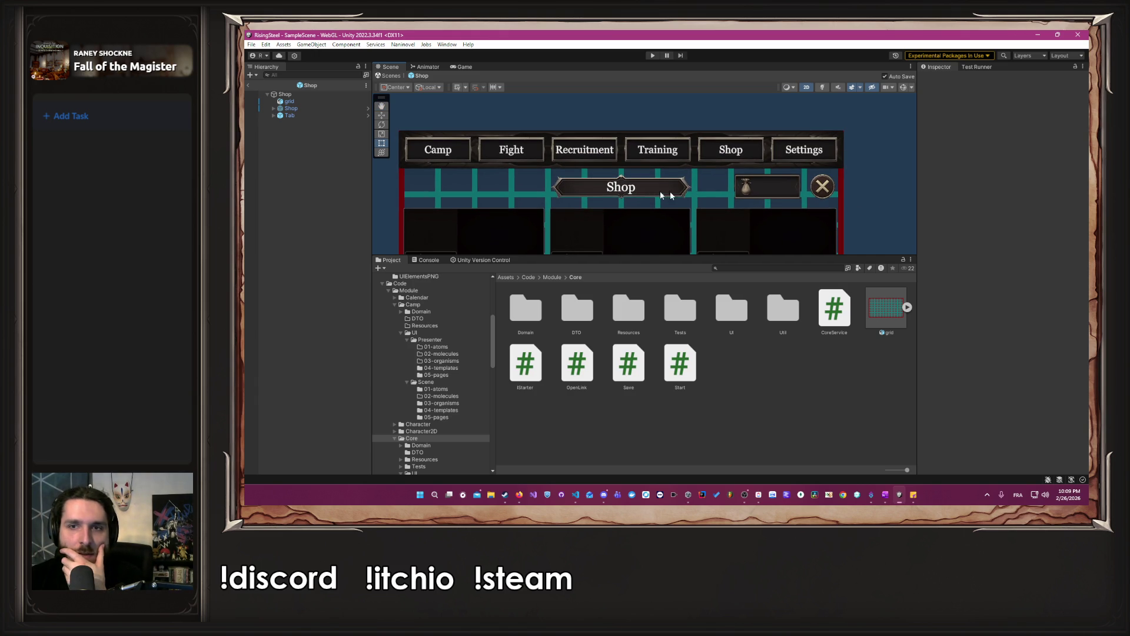
Delete the Back close button from the Shop header.
{"action": "left_click", "coordinate": [274, 108]}
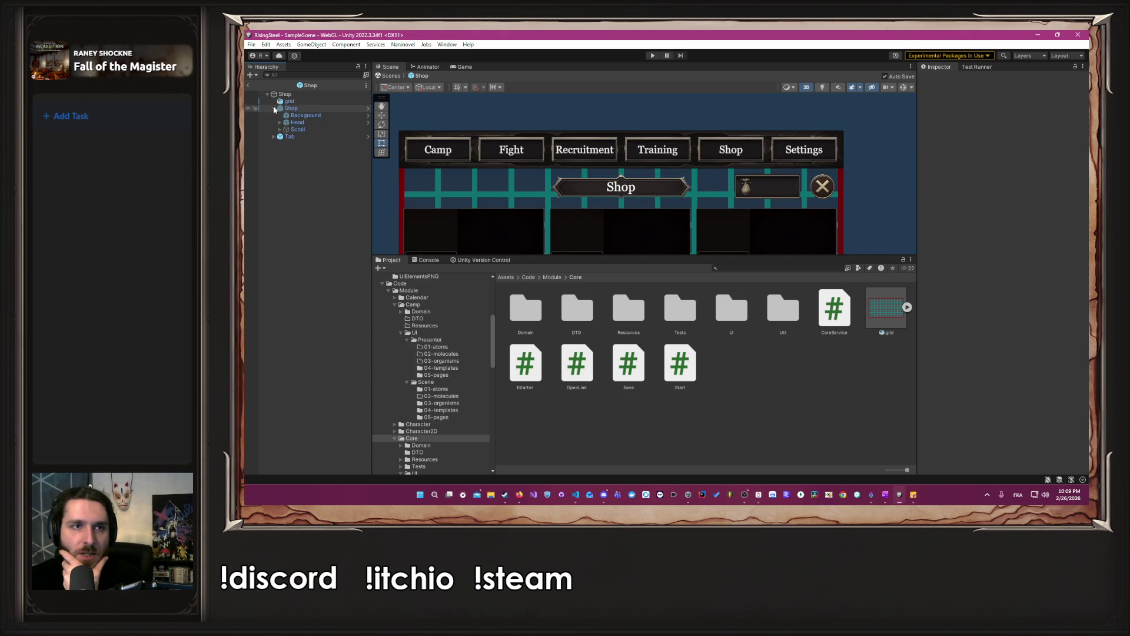
{"action": "left_click", "coordinate": [296, 122]}
{"action": "left_click", "coordinate": [279, 123]}
{"action": "left_click", "coordinate": [317, 136]}
{"action": "left_click", "coordinate": [314, 130]}
{"action": "key", "text": "Delete"}
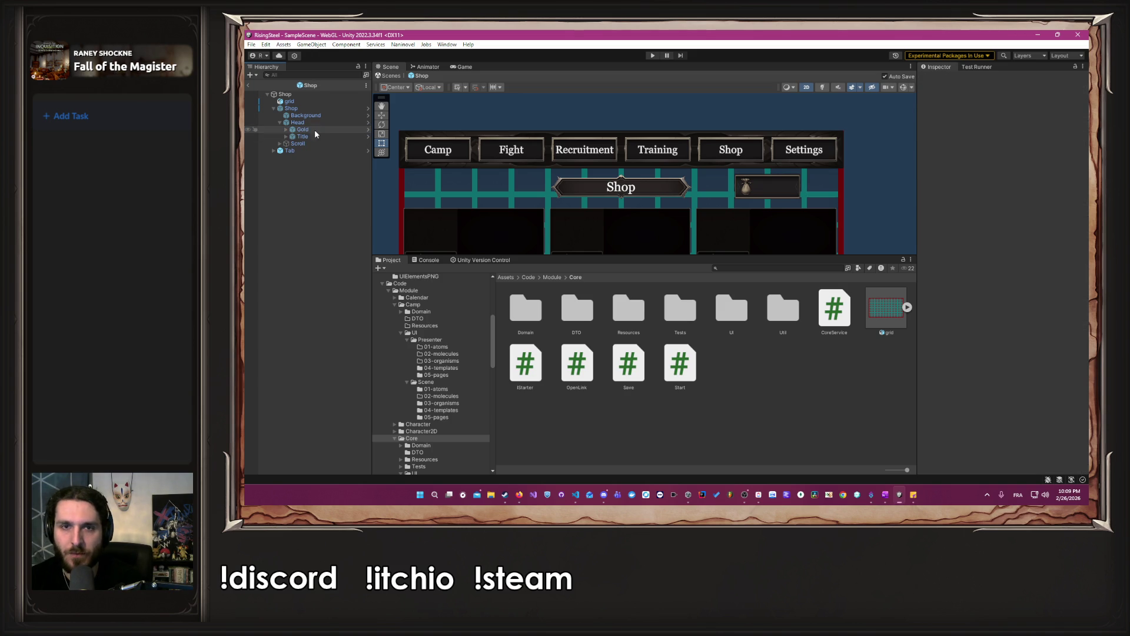
{"action": "scroll", "coordinate": [515, 152], "scroll_direction": "up", "scroll_amount": 2}
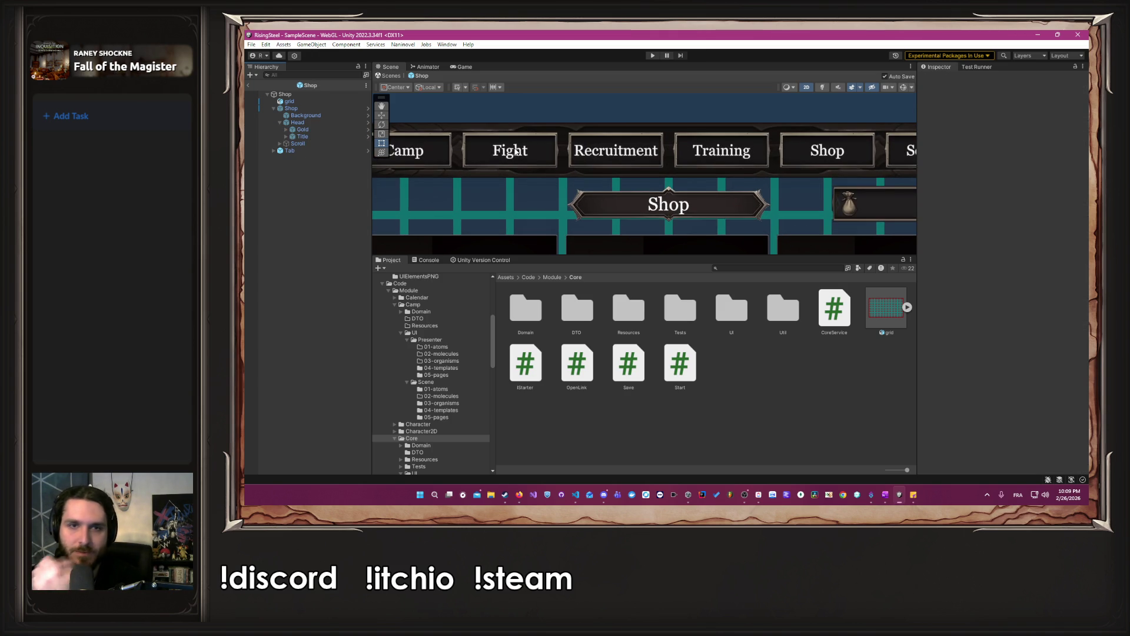
{"action": "left_click", "coordinate": [305, 116]}
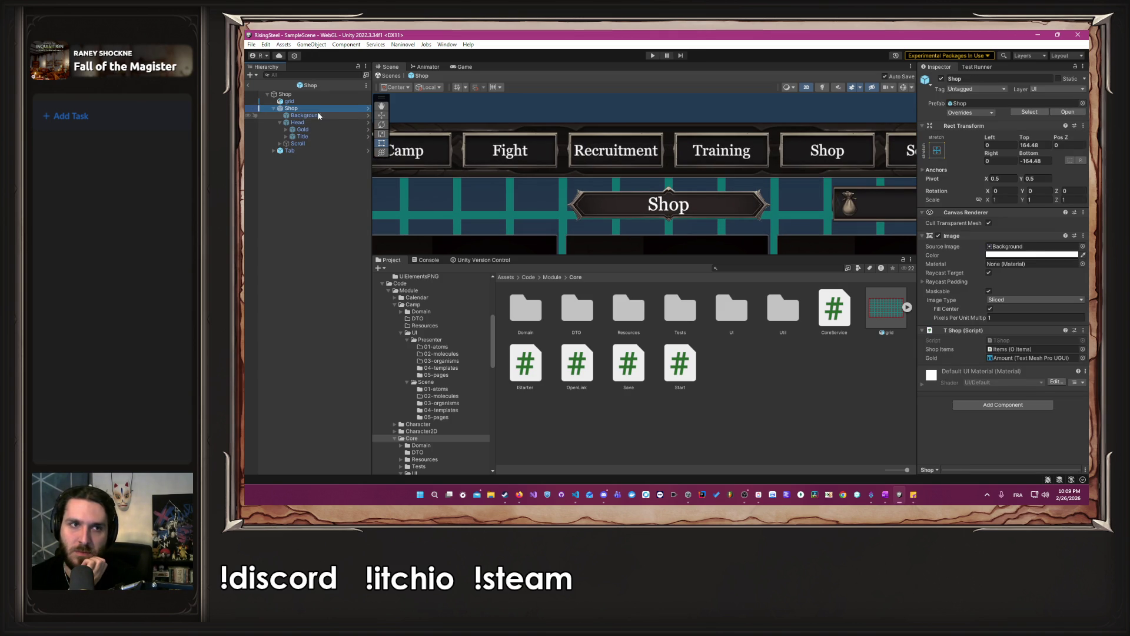
Raise the Shop panel's bottom edge and lower the header slightly to Pos Y 388.5.
{"action": "scroll", "coordinate": [433, 172], "scroll_direction": "down", "scroll_amount": 1}
{"action": "scroll", "coordinate": [432, 171], "scroll_direction": "down", "scroll_amount": 3}
{"action": "left_click_drag", "start_coordinate": [459, 168], "coordinate": [547, 140]}
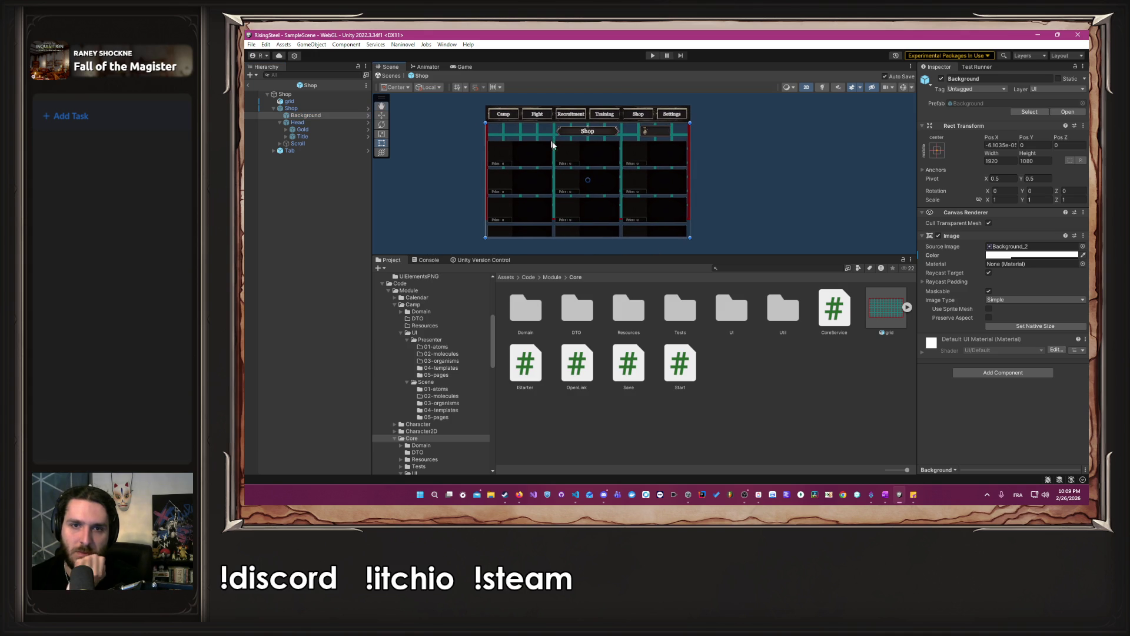
{"action": "left_click", "coordinate": [344, 107]}
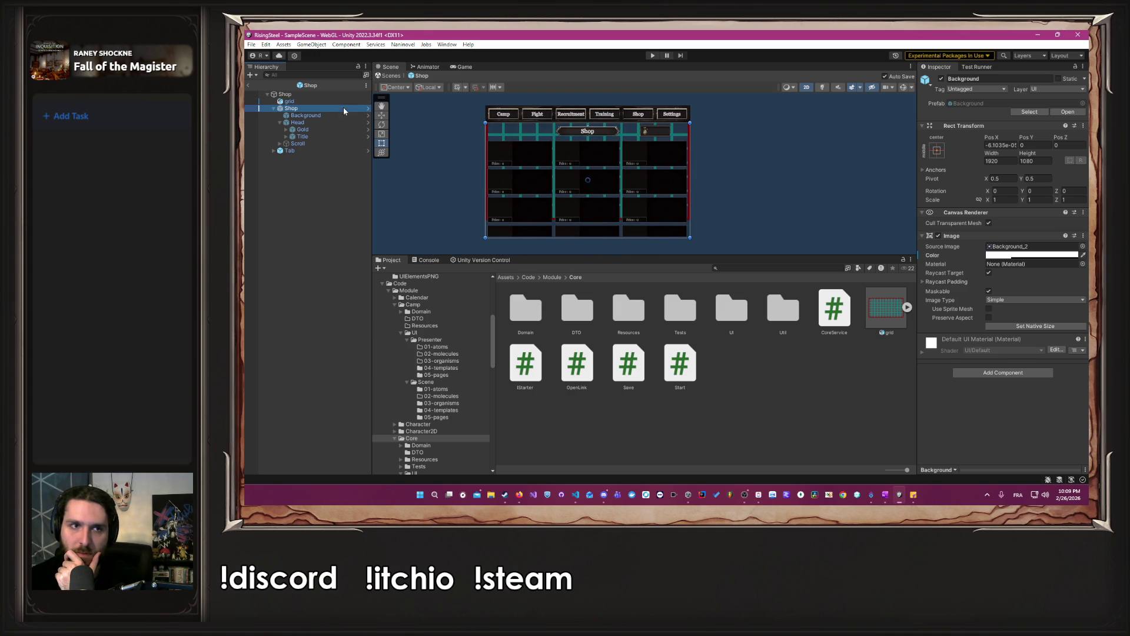
{"action": "left_click_drag", "start_coordinate": [641, 237], "coordinate": [643, 223]}
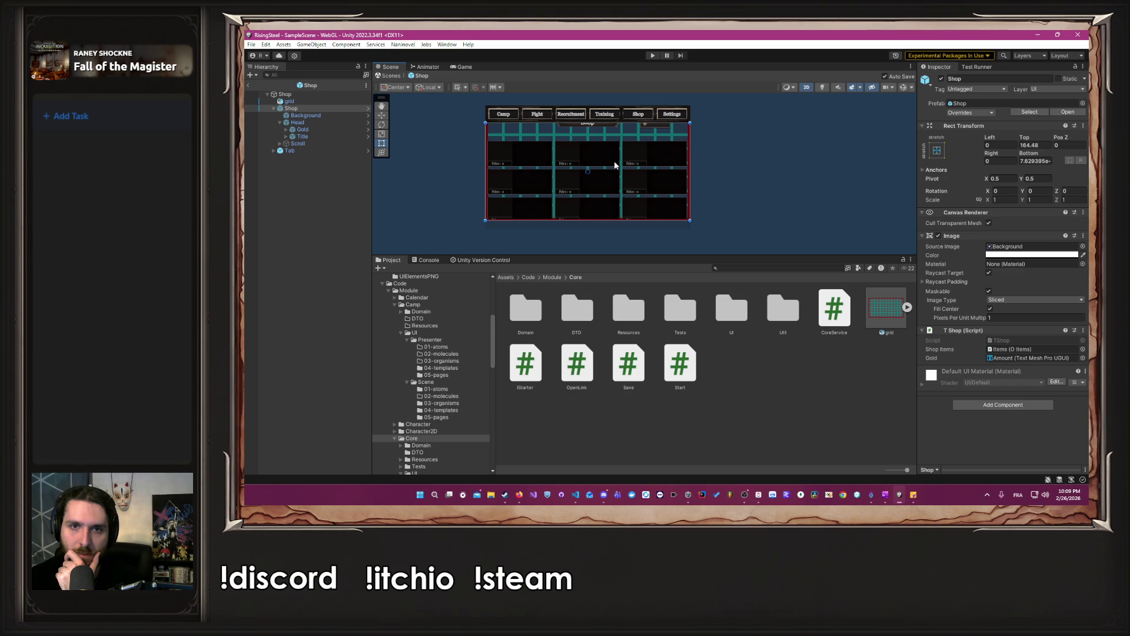
{"action": "scroll", "coordinate": [615, 167], "scroll_direction": "up", "scroll_amount": 3}
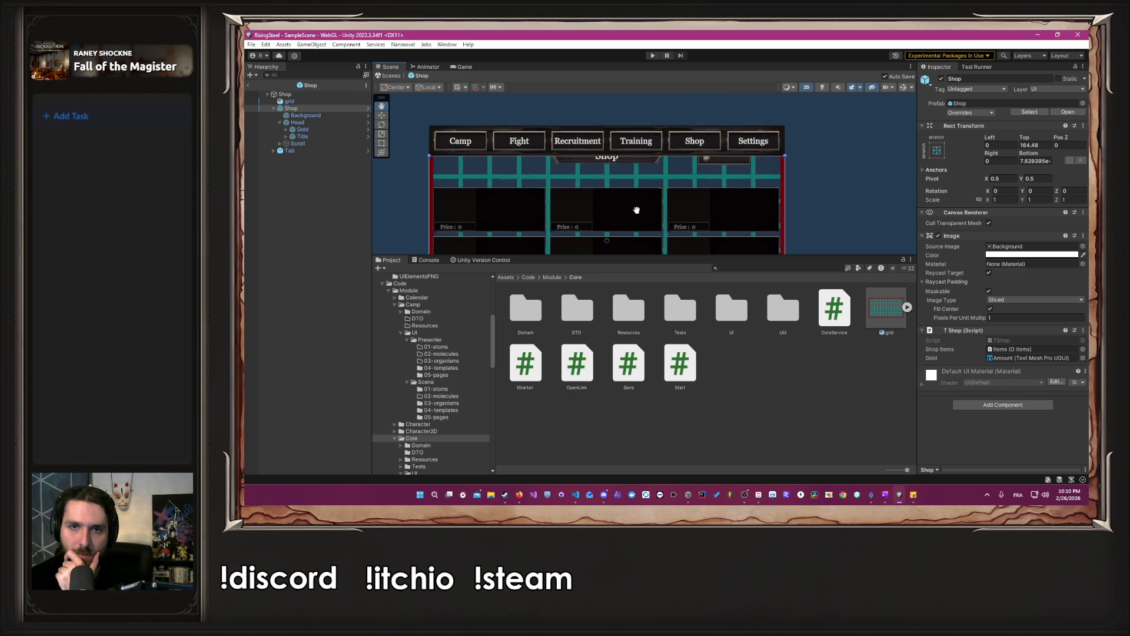
{"action": "left_click", "coordinate": [339, 122]}
{"action": "mouse_move", "coordinate": [596, 163]}
{"action": "left_mouse_down"}
{"action": "mouse_move", "coordinate": [606, 180]}
{"action": "mouse_move", "coordinate": [612, 170]}
{"action": "left_mouse_up"}
Move the Gold counter right to Pos X 763.3 and save the prefab.
{"action": "scroll", "coordinate": [802, 178], "scroll_direction": "up", "scroll_amount": 5}
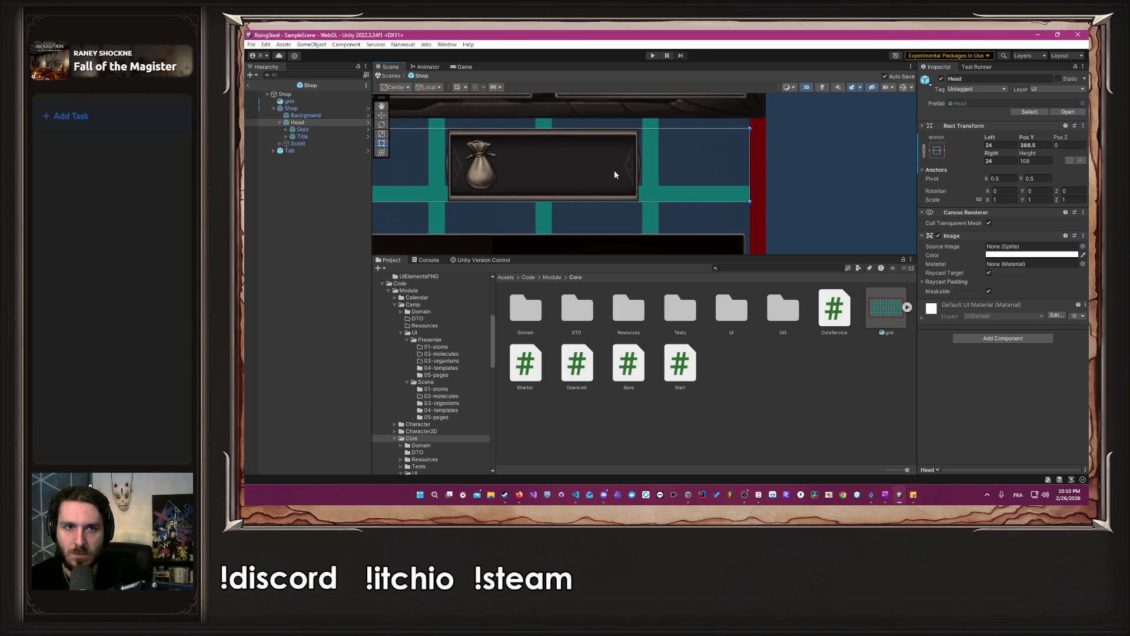
{"action": "left_click", "coordinate": [337, 129]}
{"action": "left_click_drag", "start_coordinate": [554, 158], "coordinate": [663, 162]}
{"action": "key", "text": "ctrl+s"}
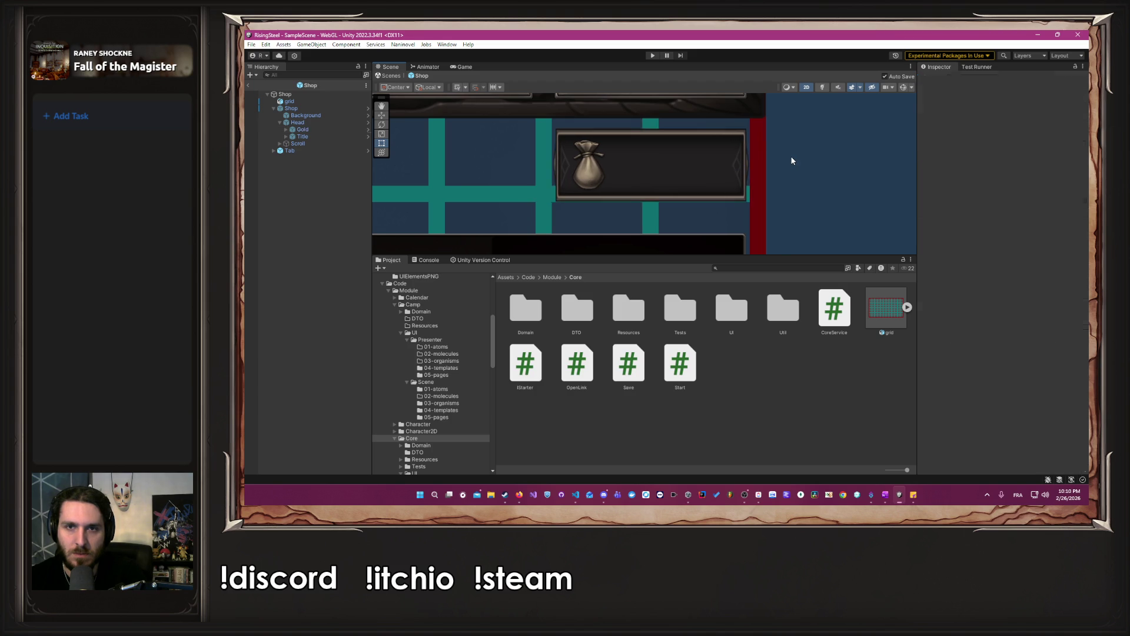
{"action": "left_click", "coordinate": [306, 115]}
Set the Background image colour's alpha to 1 so it is fully opaque white.
{"action": "left_click", "coordinate": [1027, 255]}
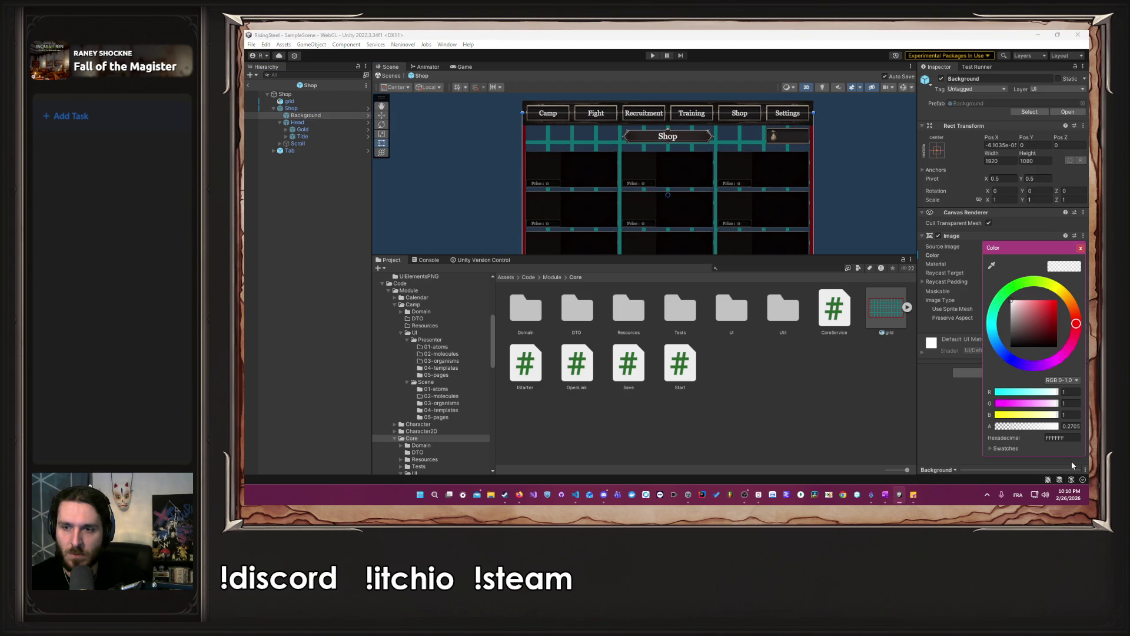
{"action": "left_click_drag", "start_coordinate": [1052, 428], "coordinate": [1063, 427]}
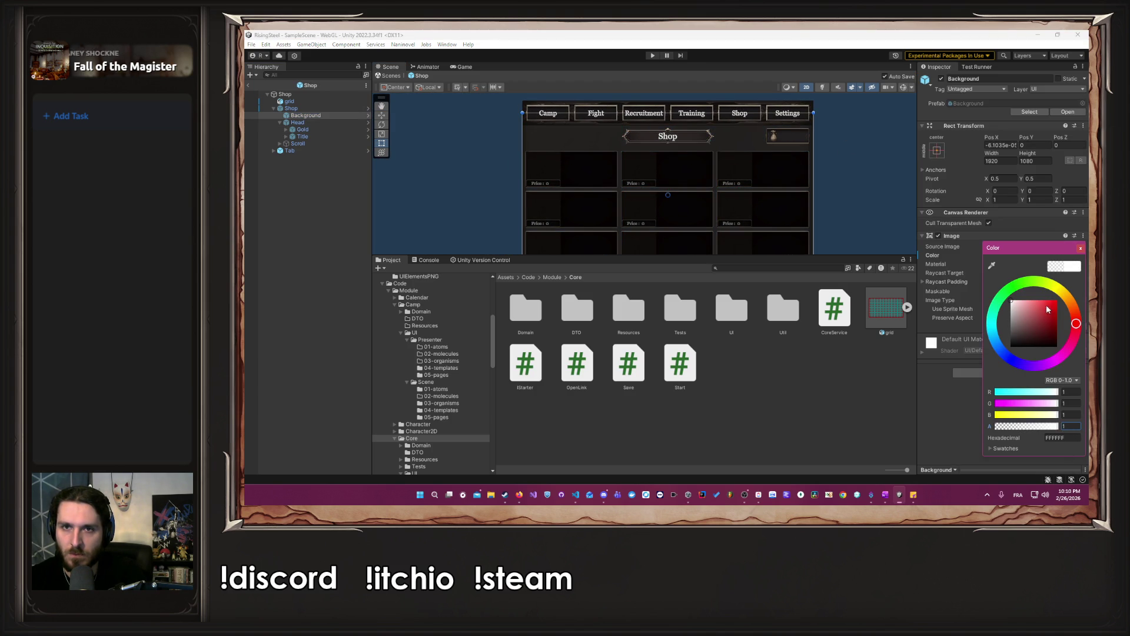
{"action": "left_click", "coordinate": [1081, 248]}
Reframe the Scene view on the whole shop UI and select the tab bar.
{"action": "scroll", "coordinate": [832, 192], "scroll_direction": "down", "scroll_amount": 2}
{"action": "mouse_move", "coordinate": [832, 192]}
{"action": "left_mouse_down"}
{"action": "mouse_move", "coordinate": [833, 137]}
{"action": "mouse_move", "coordinate": [812, 177]}
{"action": "left_mouse_up"}
{"action": "left_click", "coordinate": [810, 182]}
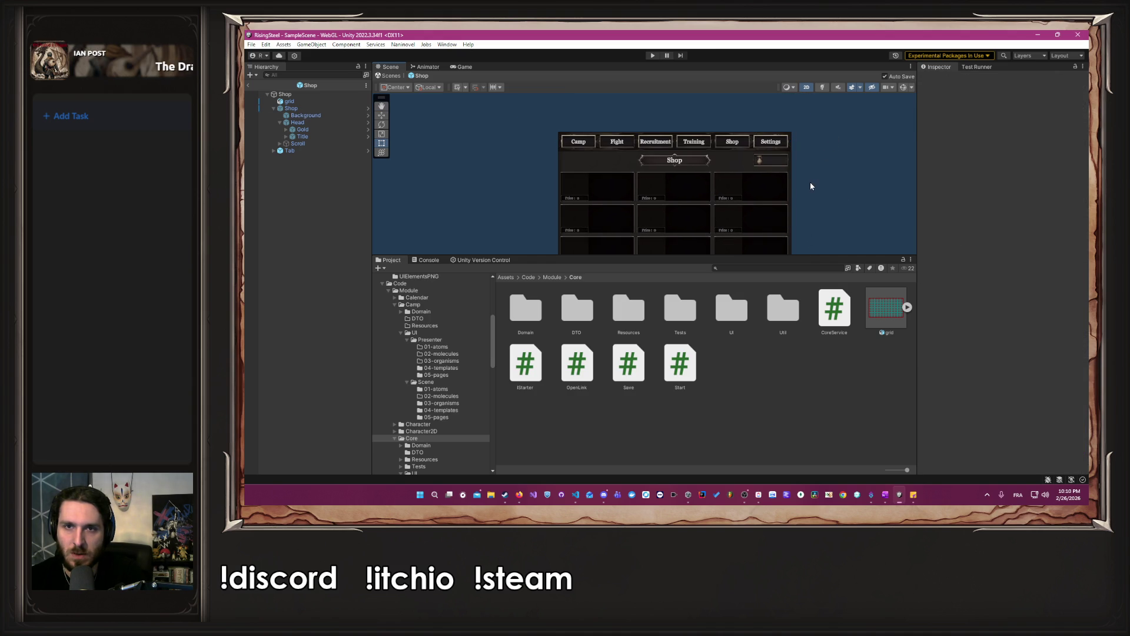
{"action": "scroll", "coordinate": [810, 186], "scroll_direction": "up", "scroll_amount": 2}
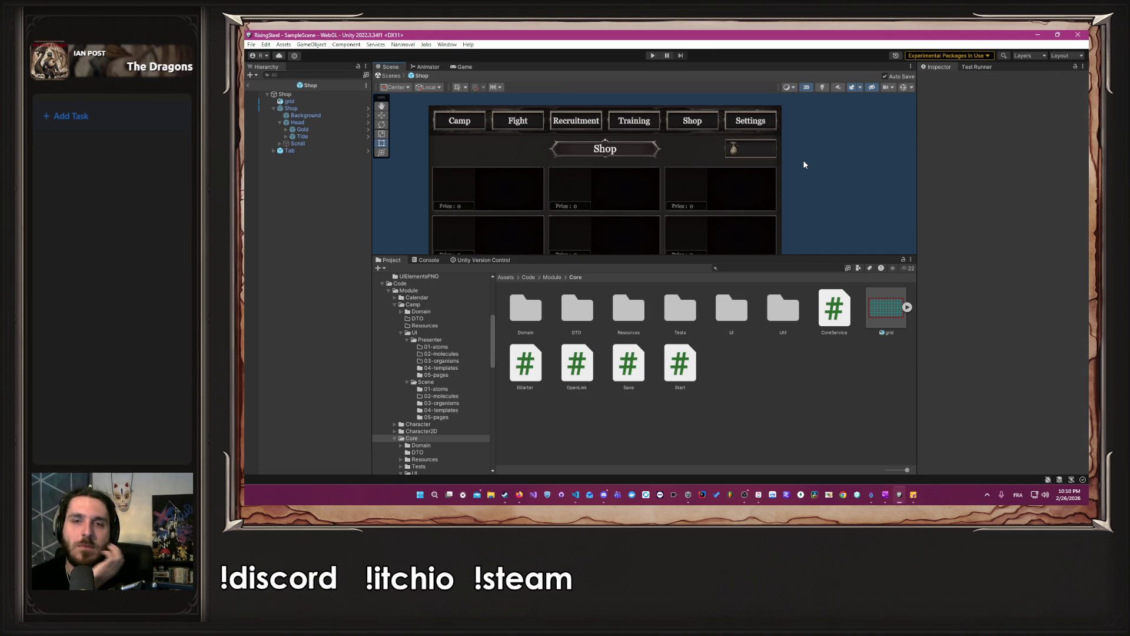
{"action": "scroll", "coordinate": [804, 165], "scroll_direction": "up", "scroll_amount": 2}
{"action": "scroll", "coordinate": [804, 164], "scroll_direction": "up", "scroll_amount": 1}
{"action": "left_click_drag", "start_coordinate": [804, 164], "coordinate": [847, 203]}
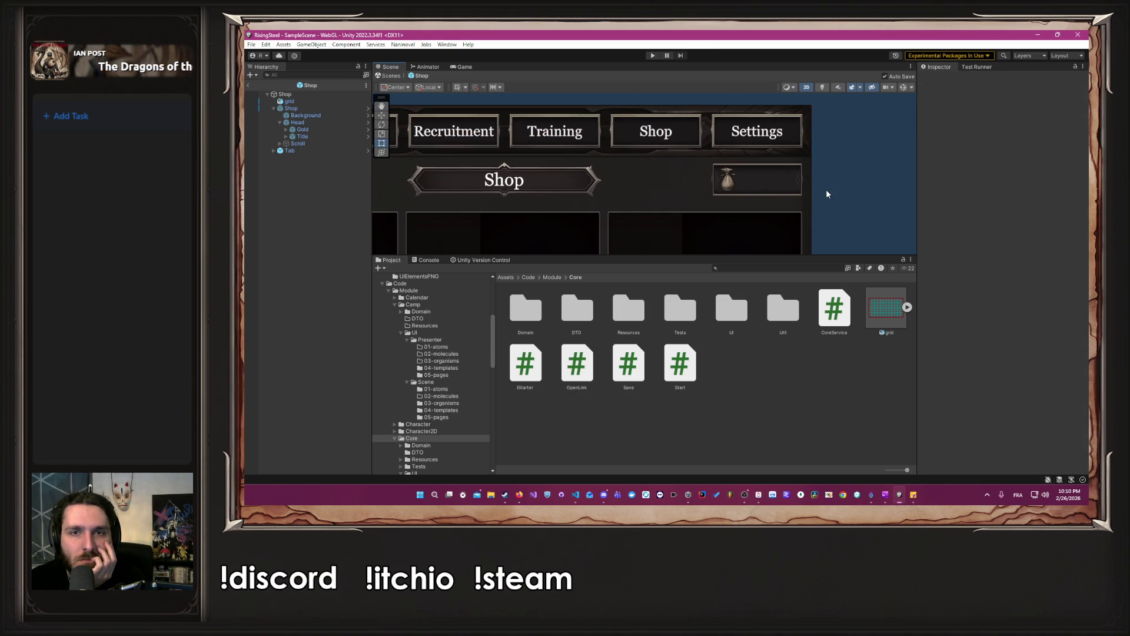
{"action": "scroll", "coordinate": [801, 199], "scroll_direction": "down", "scroll_amount": 2}
{"action": "mouse_move", "coordinate": [577, 224]}
{"action": "left_mouse_down"}
{"action": "mouse_move", "coordinate": [824, 188]}
{"action": "mouse_move", "coordinate": [643, 182]}
{"action": "mouse_move", "coordinate": [636, 199]}
{"action": "left_mouse_up"}
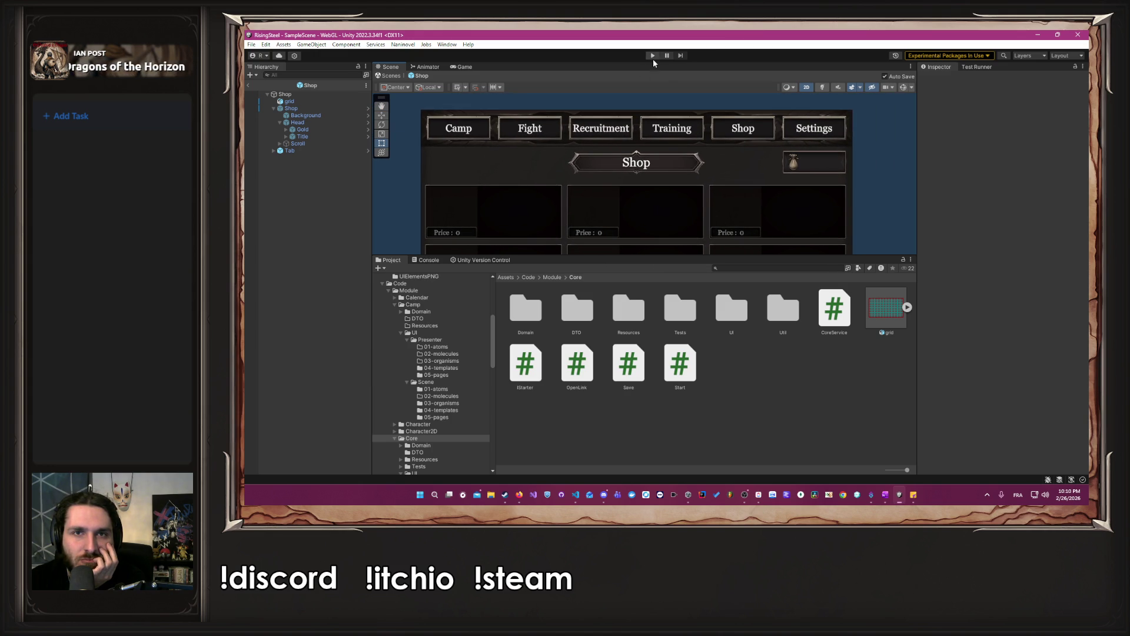
{"action": "left_click", "coordinate": [330, 151]}
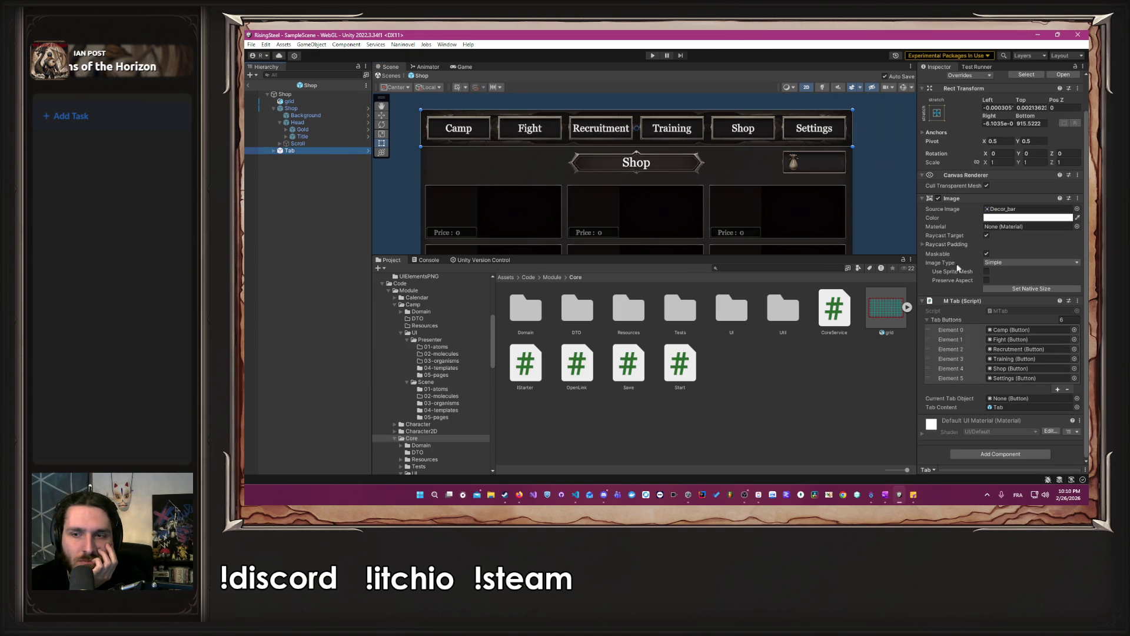
Expand the Tab bar in the Hierarchy, deselect it, and enter Play mode.
{"action": "left_click", "coordinate": [272, 150]}
{"action": "mouse_move", "coordinate": [308, 186]}
{"action": "left_mouse_down"}
{"action": "mouse_move", "coordinate": [1013, 387]}
{"action": "mouse_move", "coordinate": [1024, 400]}
{"action": "left_mouse_up"}
{"action": "left_click", "coordinate": [865, 166]}
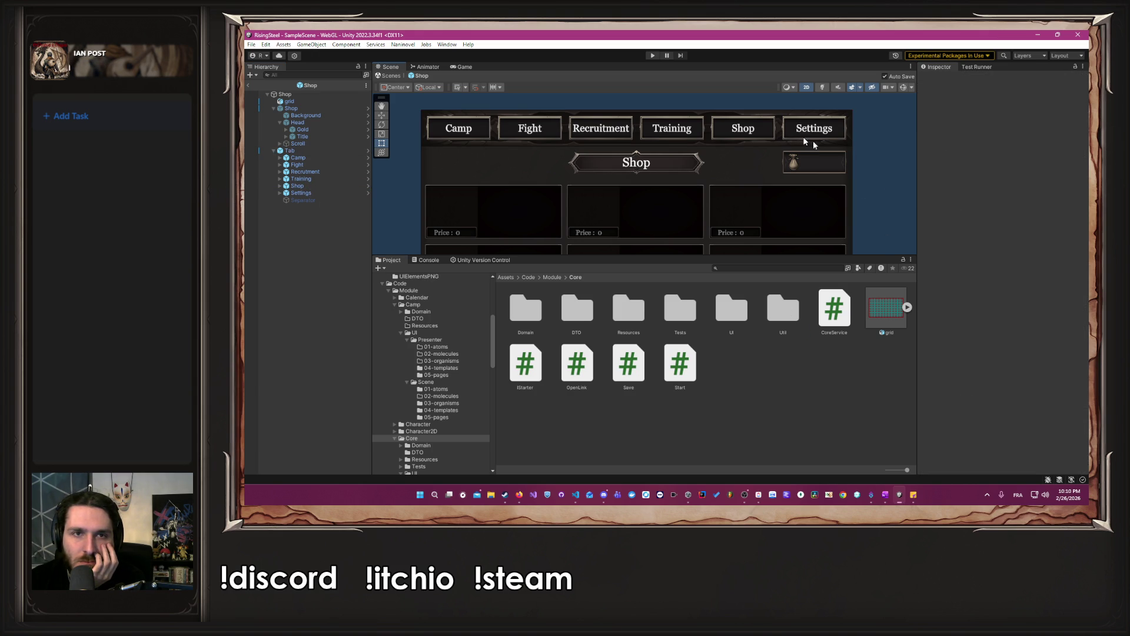
{"action": "left_click", "coordinate": [652, 57]}
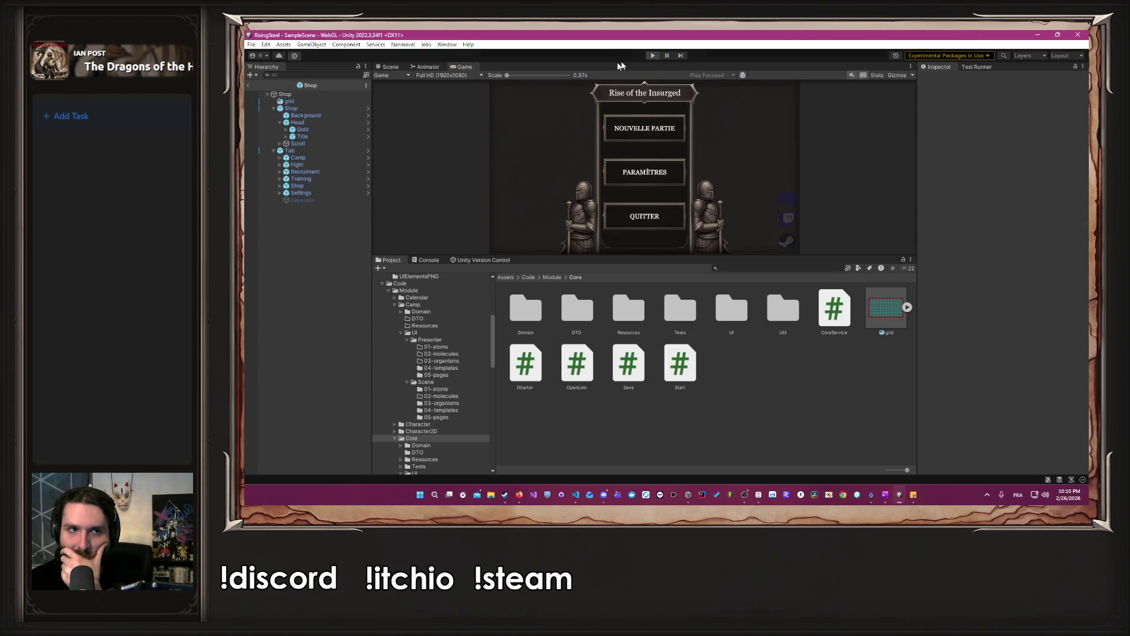
Stop Play mode, hide the grid overlay object, and start Play mode again.
{"action": "left_click", "coordinate": [652, 56]}
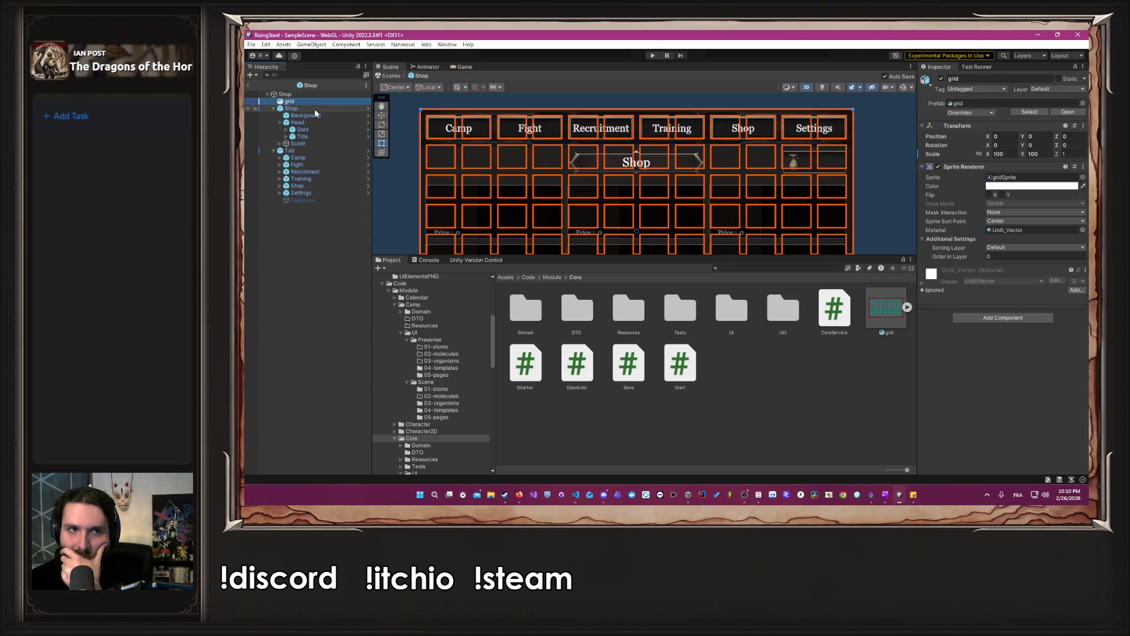
{"action": "left_click", "coordinate": [941, 79]}
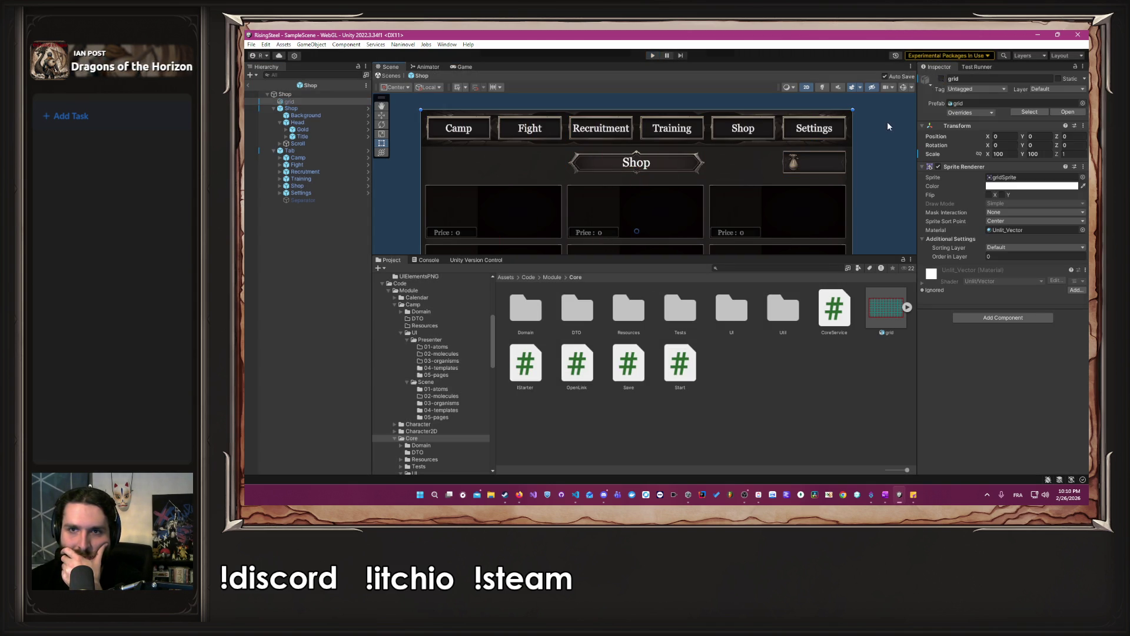
{"action": "left_click", "coordinate": [650, 55]}
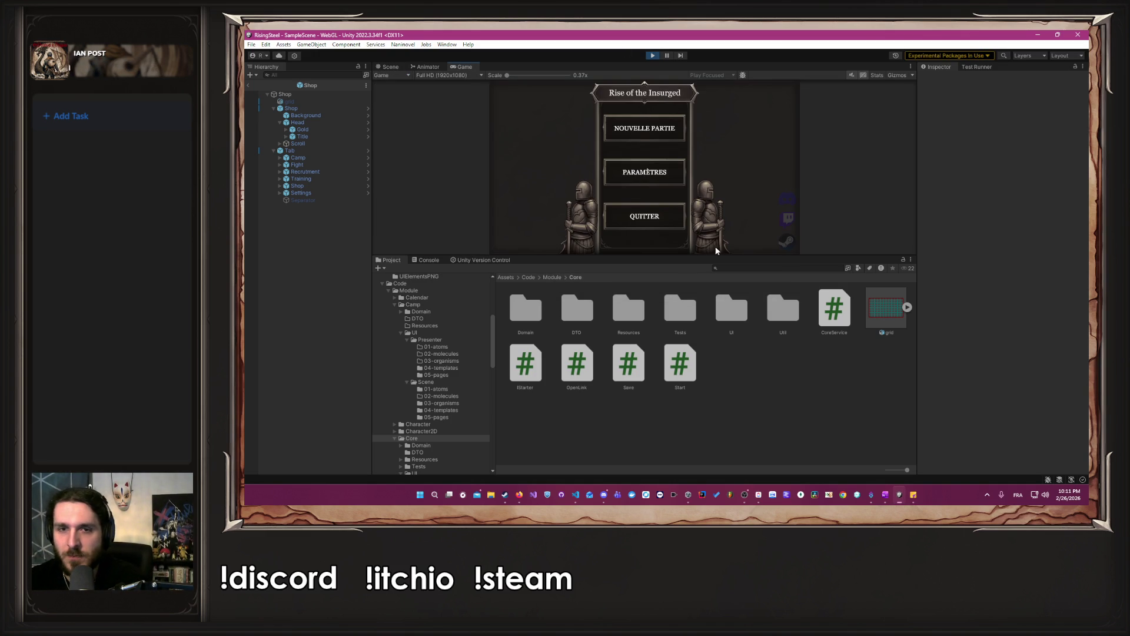
Start a new game with a player name, skip the tutorial, open the Shop tab, then stop playing.
{"action": "left_click_drag", "start_coordinate": [719, 256], "coordinate": [719, 336]}
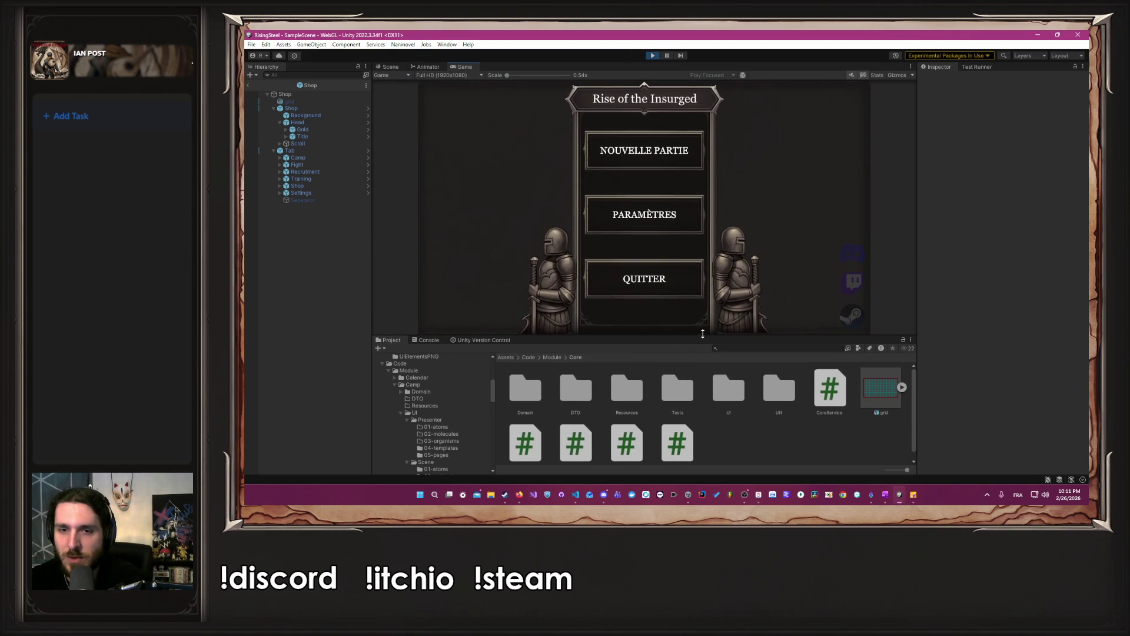
{"action": "left_click", "coordinate": [667, 154]}
{"action": "type", "text": "Albert"}
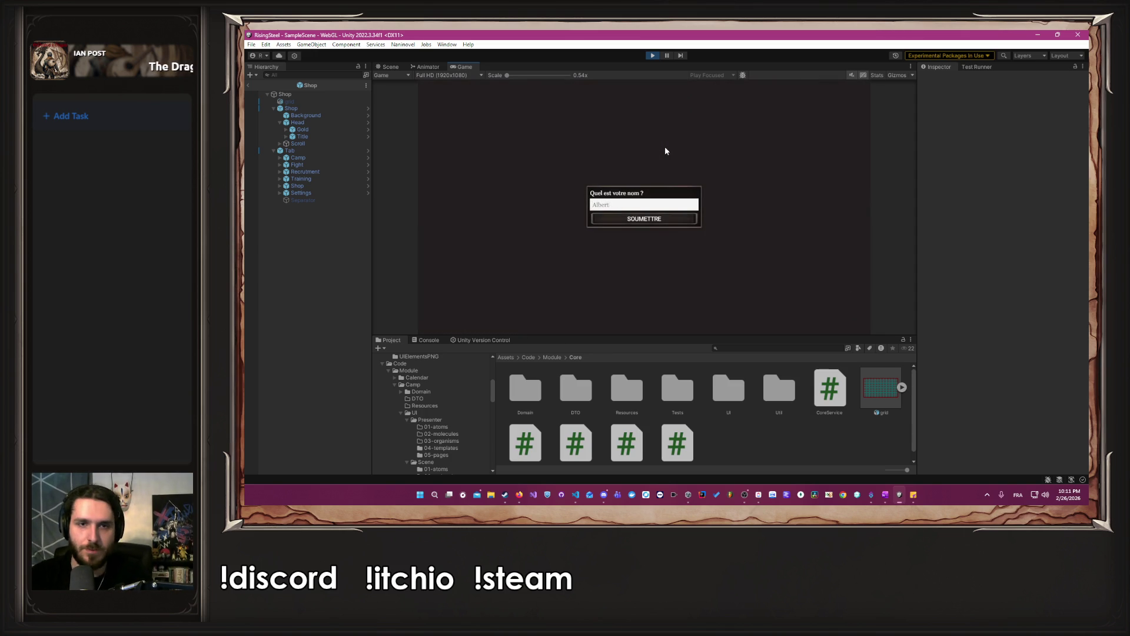
{"action": "key", "text": "Return"}
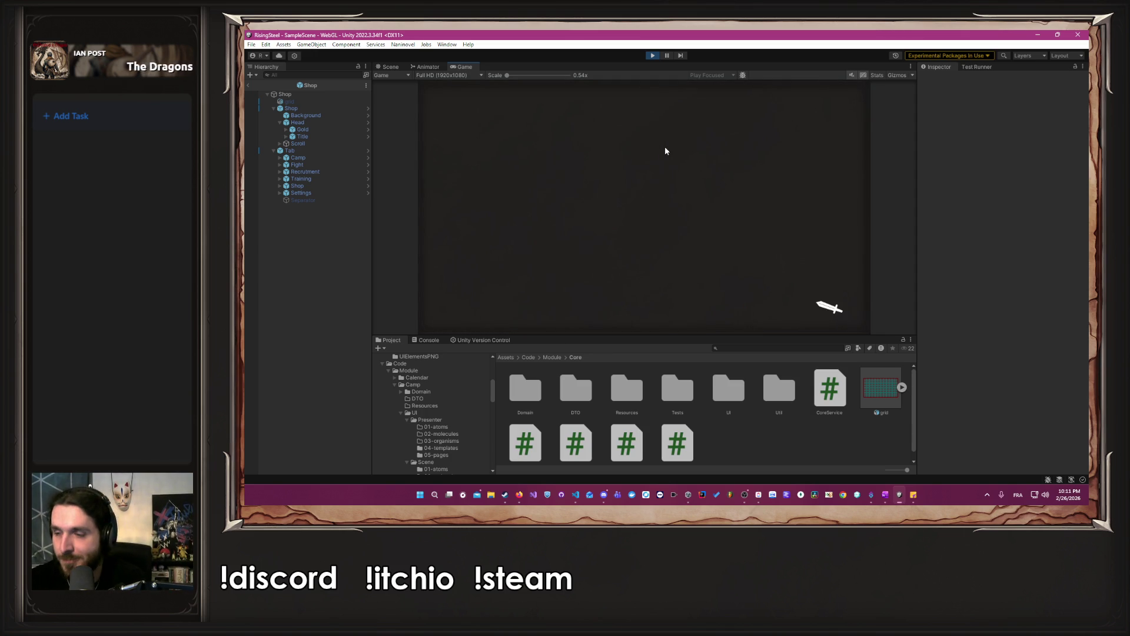
{"action": "left_click", "coordinate": [732, 208]}
{"action": "left_click", "coordinate": [680, 196]}
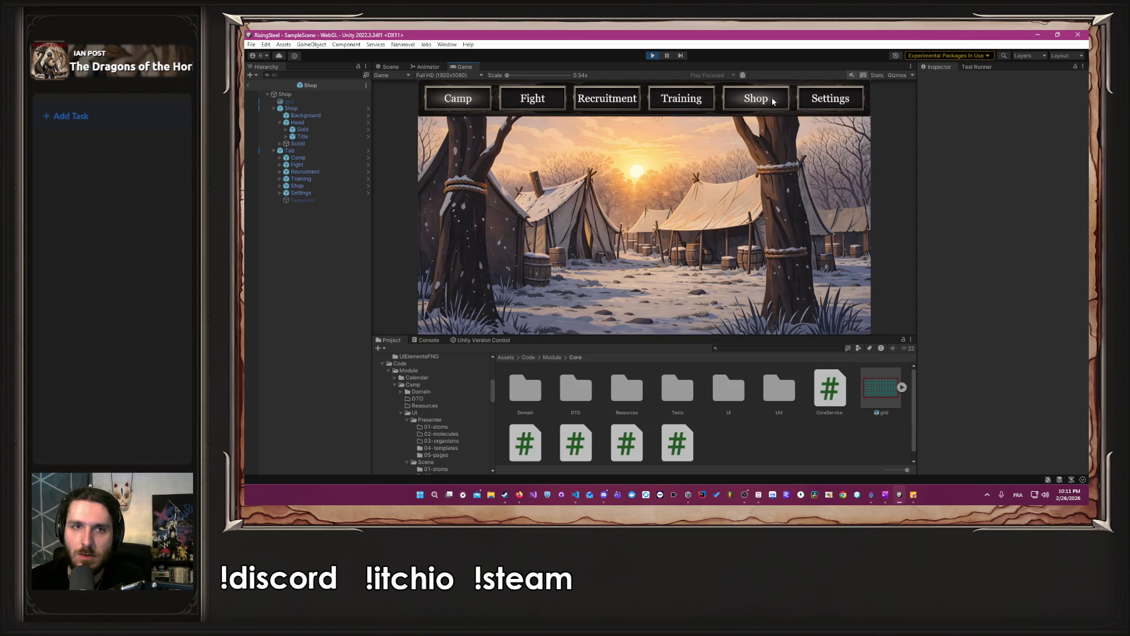
{"action": "left_click", "coordinate": [755, 99]}
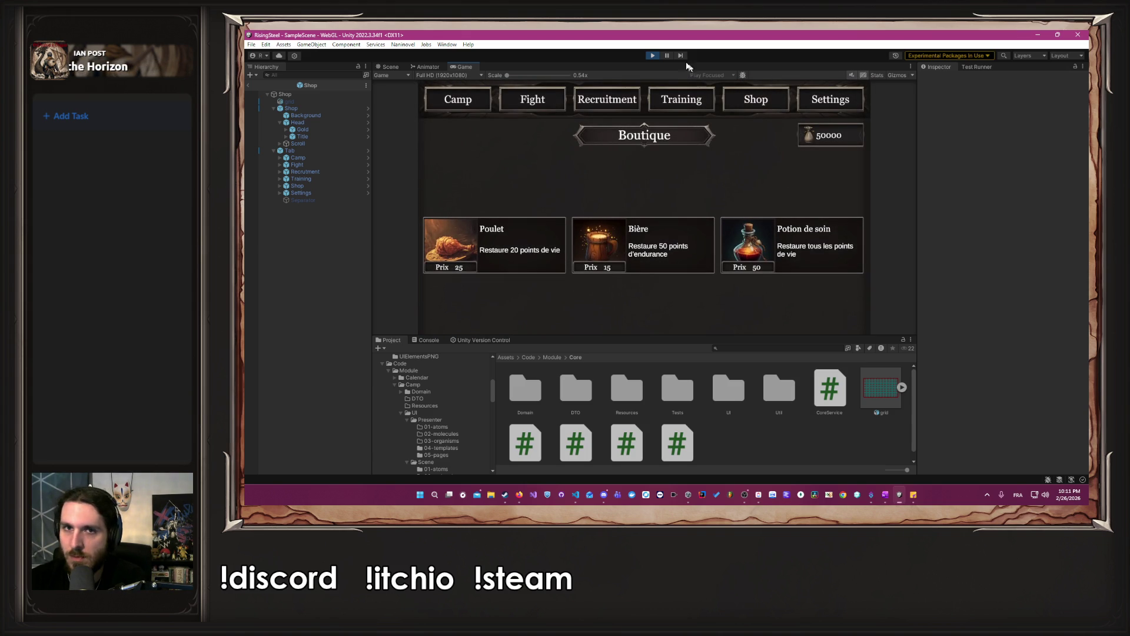
{"action": "left_click", "coordinate": [653, 56]}
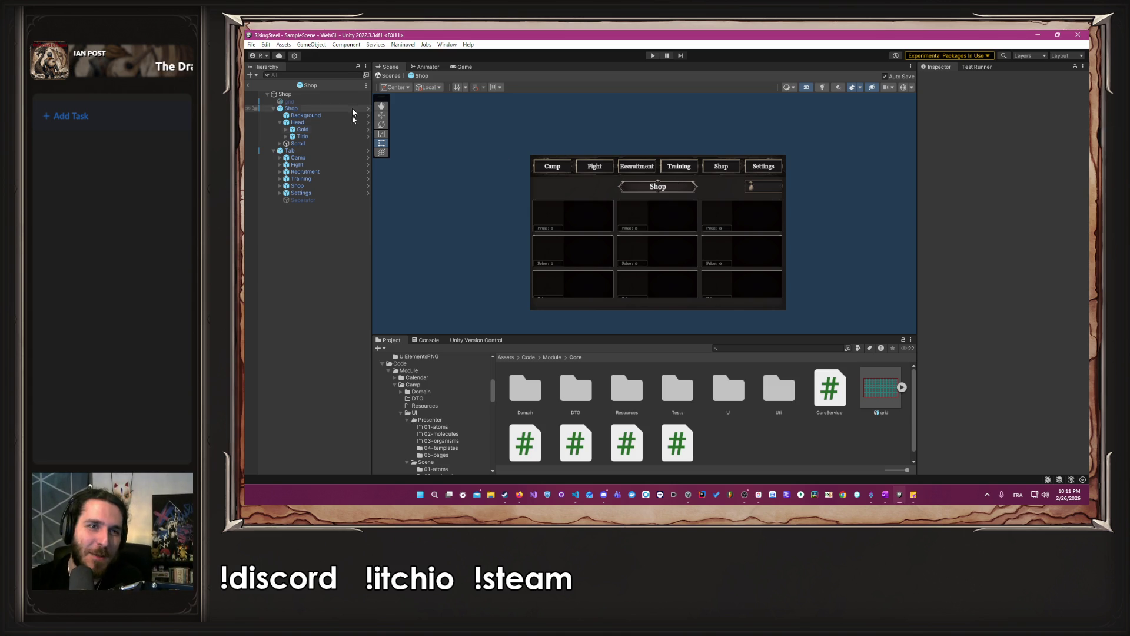
Select Tab in the Hierarchy, then switch to the browser's Jak 3 Google results.
{"action": "left_click", "coordinate": [327, 152]}
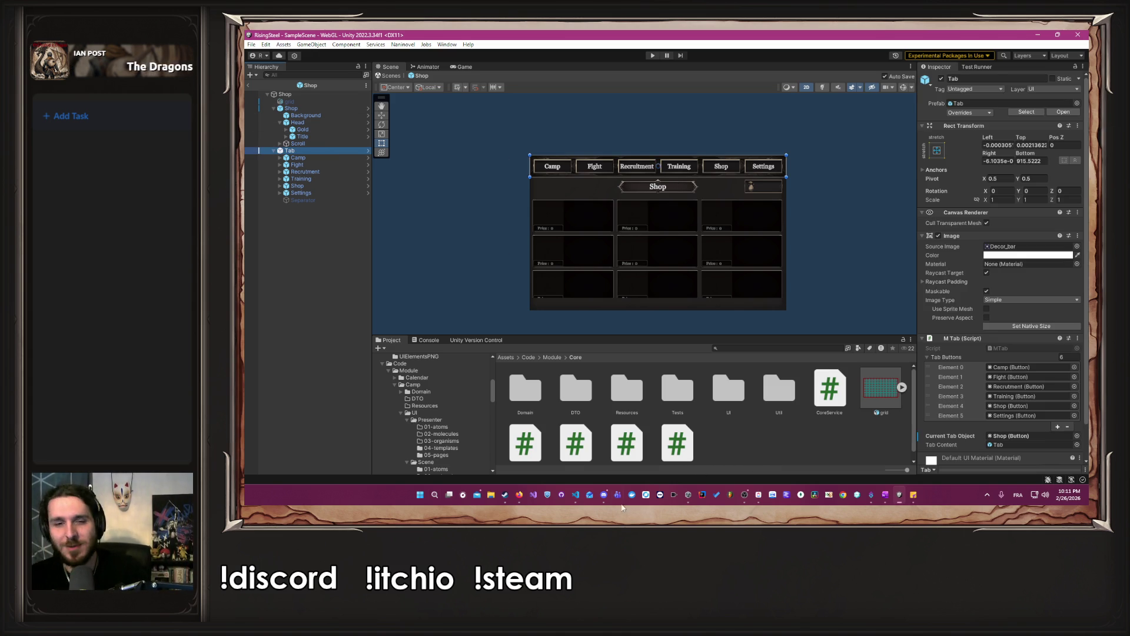
{"action": "left_click", "coordinate": [519, 495]}
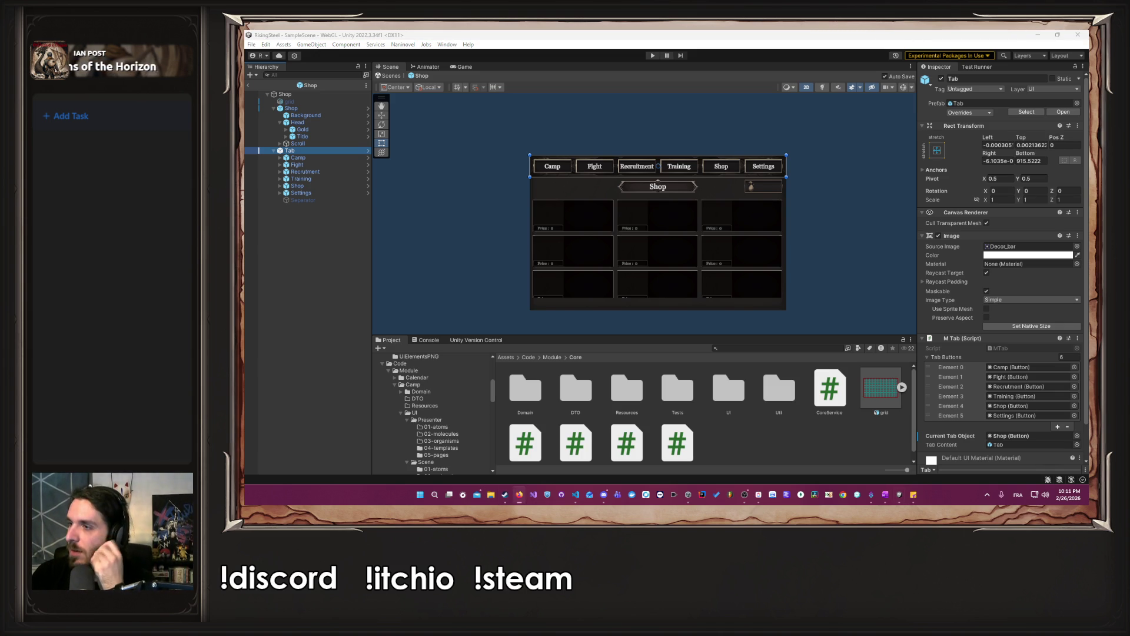
{"action": "key", "text": "alt+Tab"}
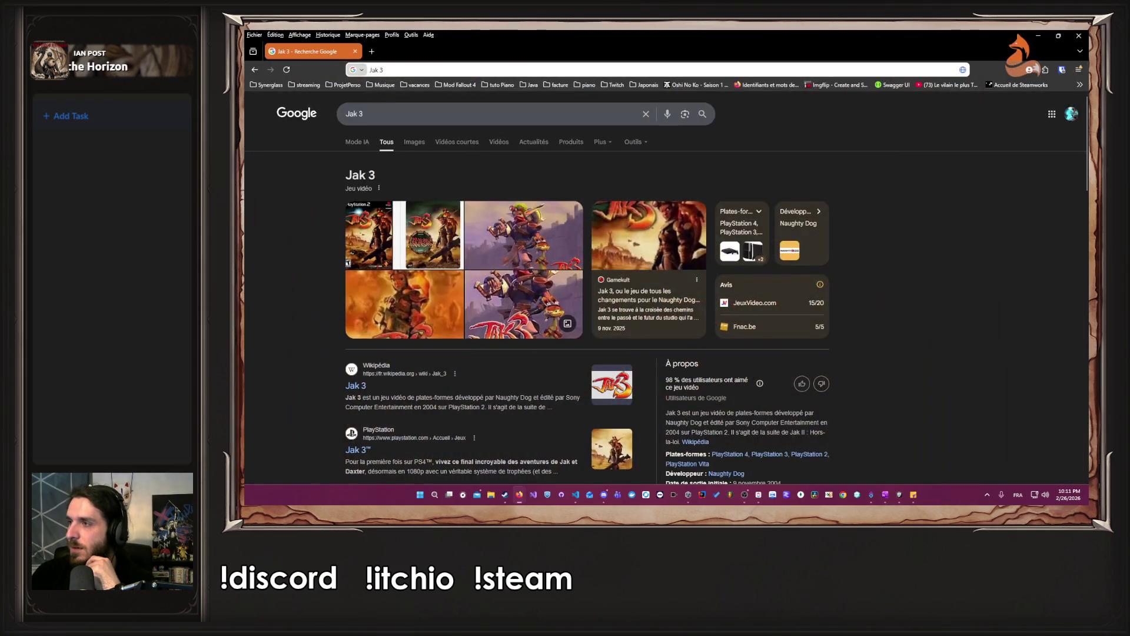
View the Jak 3 image results, then minimize Firefox to return to Unity.
{"action": "left_click", "coordinate": [415, 142]}
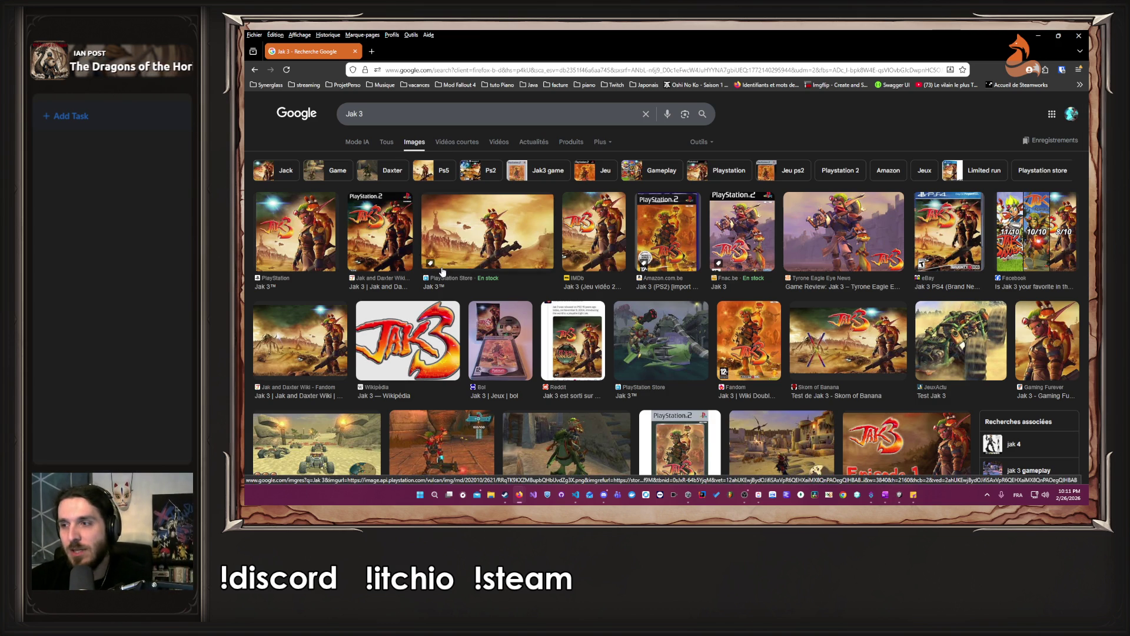
{"action": "left_click", "coordinate": [1038, 36]}
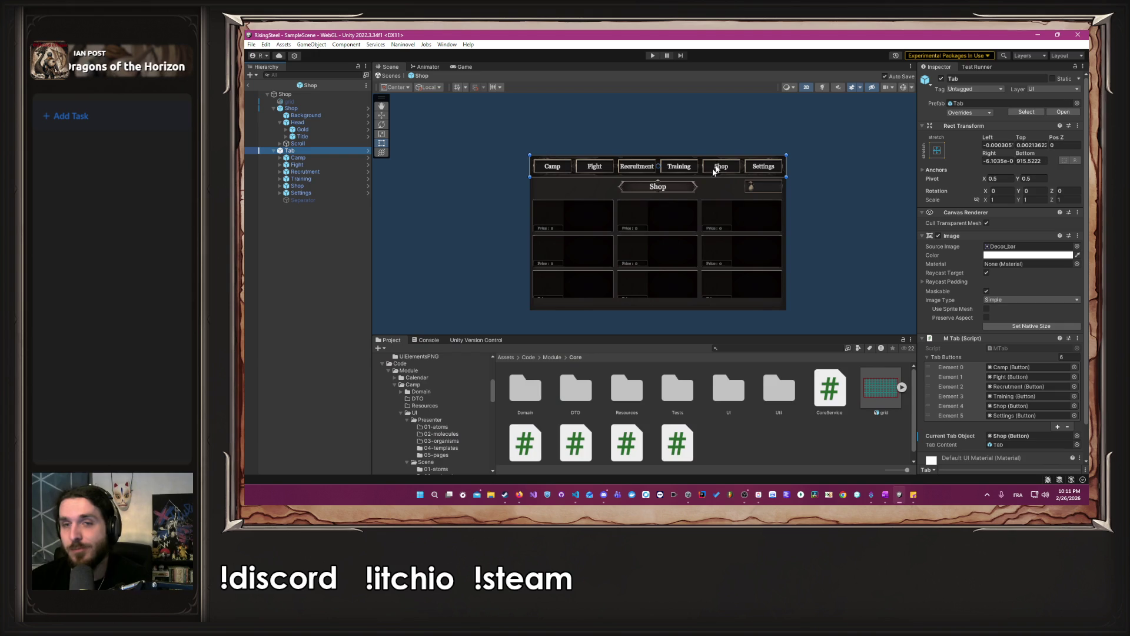
Check the Shop tab button's InventoryCostMiniBar2 highlight sprite and MTab.InitShop click handler, then switch to MTab.cs.
{"action": "scroll", "coordinate": [624, 173], "scroll_direction": "up", "scroll_amount": 5}
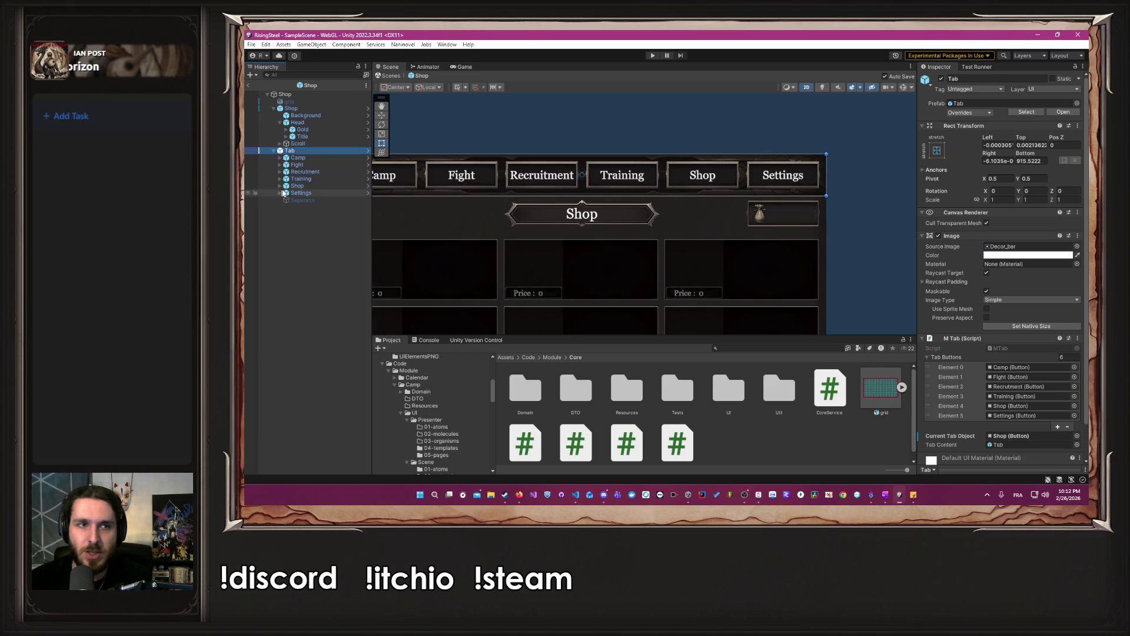
{"action": "left_click", "coordinate": [306, 185]}
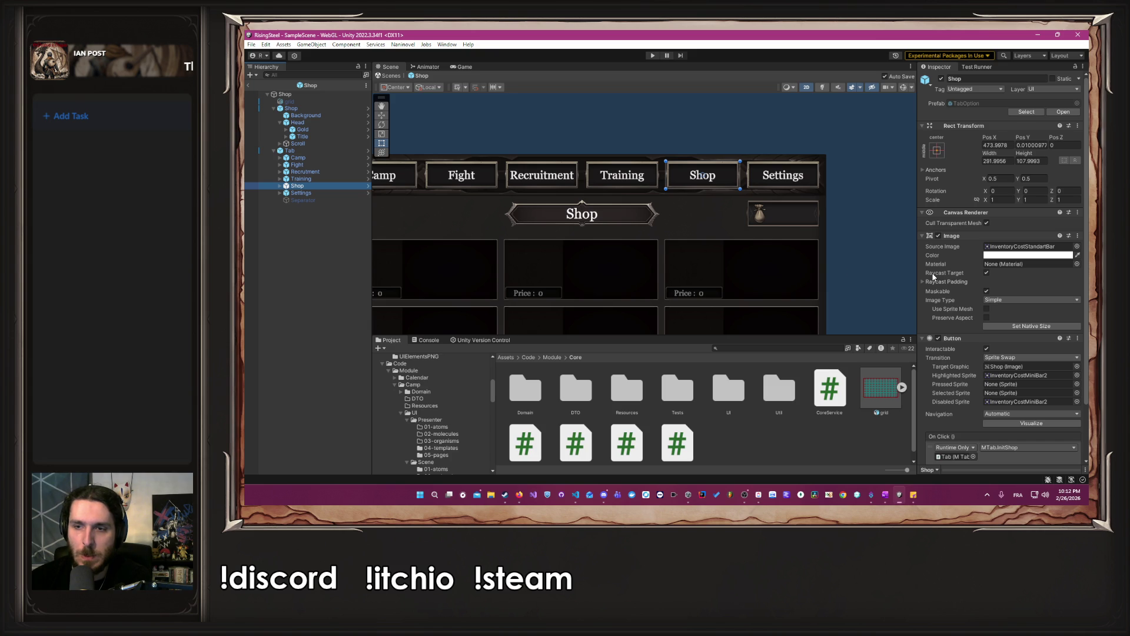
{"action": "scroll", "coordinate": [933, 276], "scroll_direction": "down", "scroll_amount": 3}
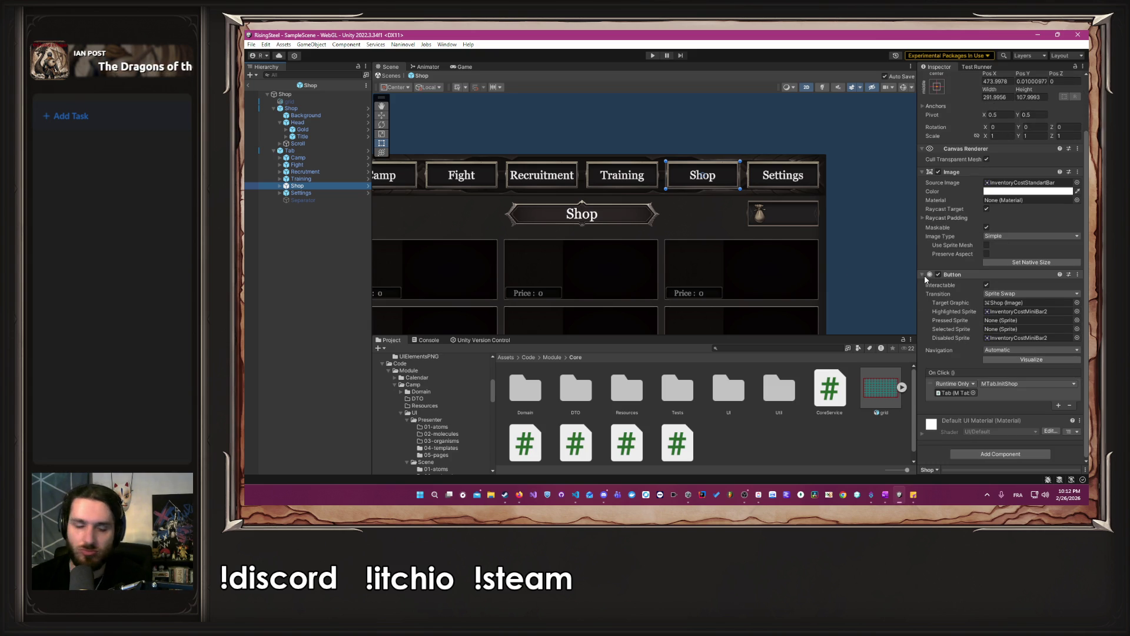
{"action": "key", "text": "alt+Tab"}
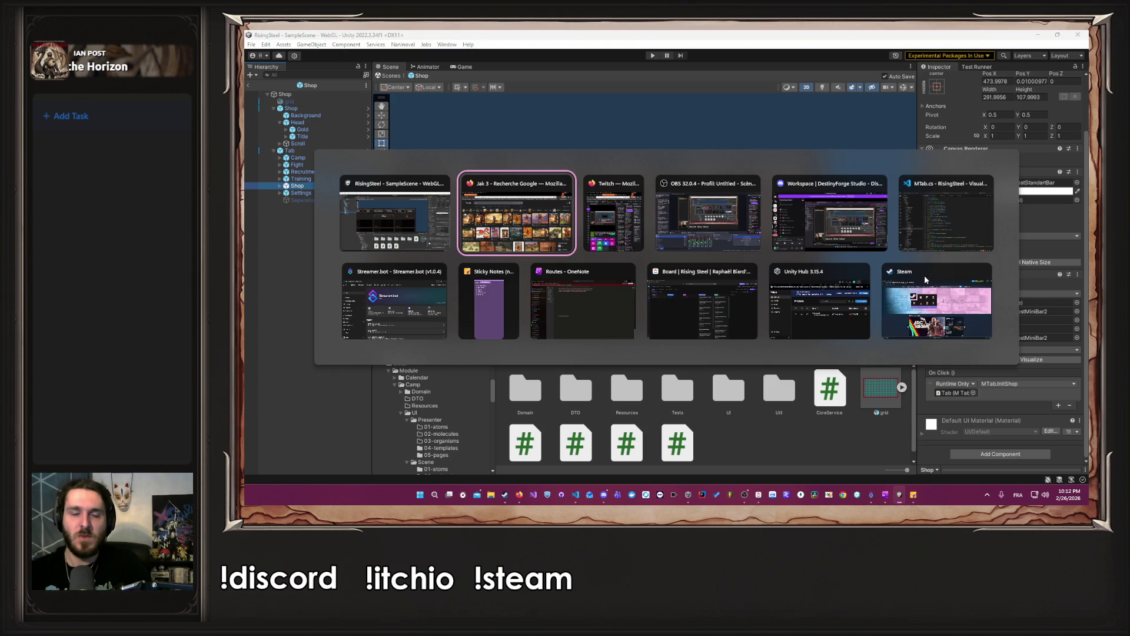
{"action": "key", "text": "alt+Tab"}
{"action": "key", "text": "alt+Tab"}
{"action": "key", "text": "alt+Tab"}
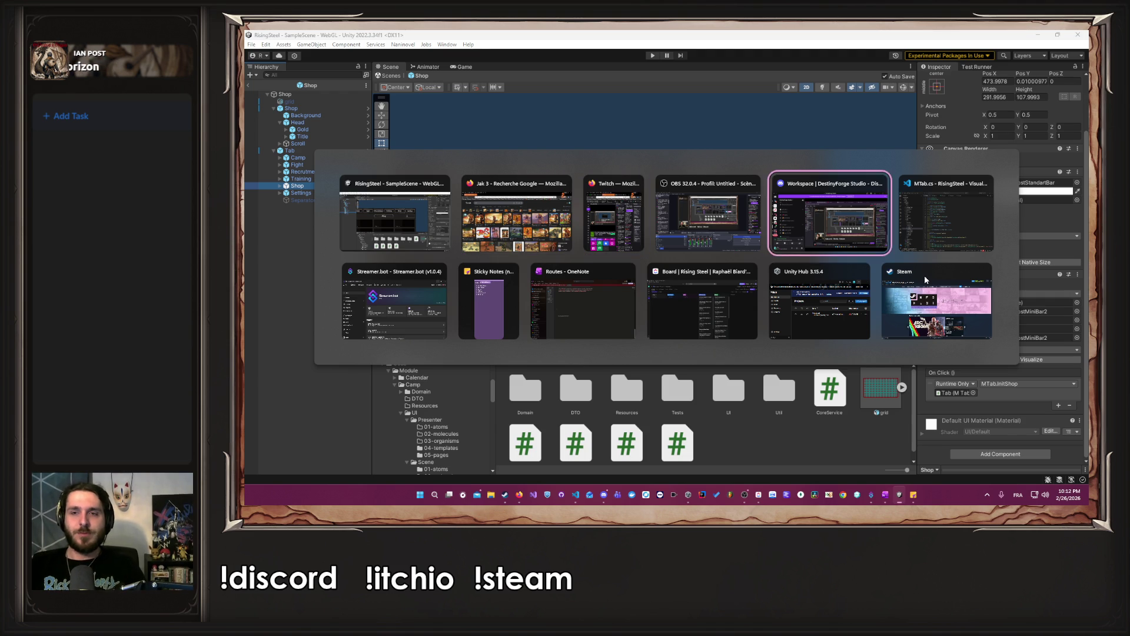
Highlight every use of Initialize in MTab.cs, then bring the Unity editor back.
{"action": "left_click", "coordinate": [788, 319]}
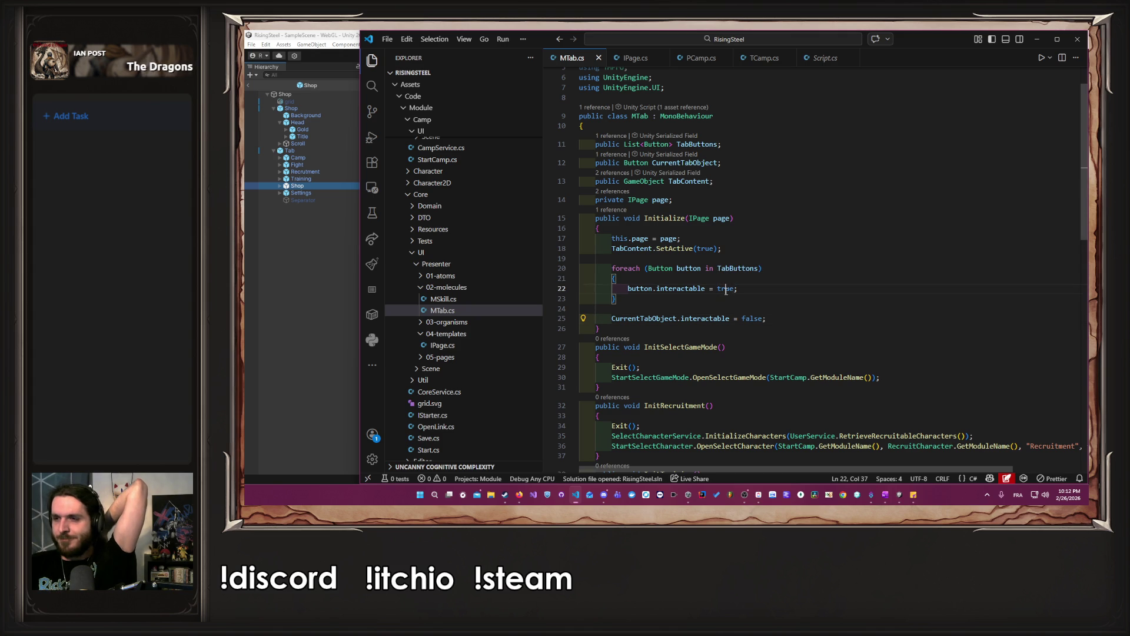
{"action": "left_click", "coordinate": [779, 268]}
{"action": "left_click", "coordinate": [679, 219]}
{"action": "double_click", "coordinate": [678, 218]}
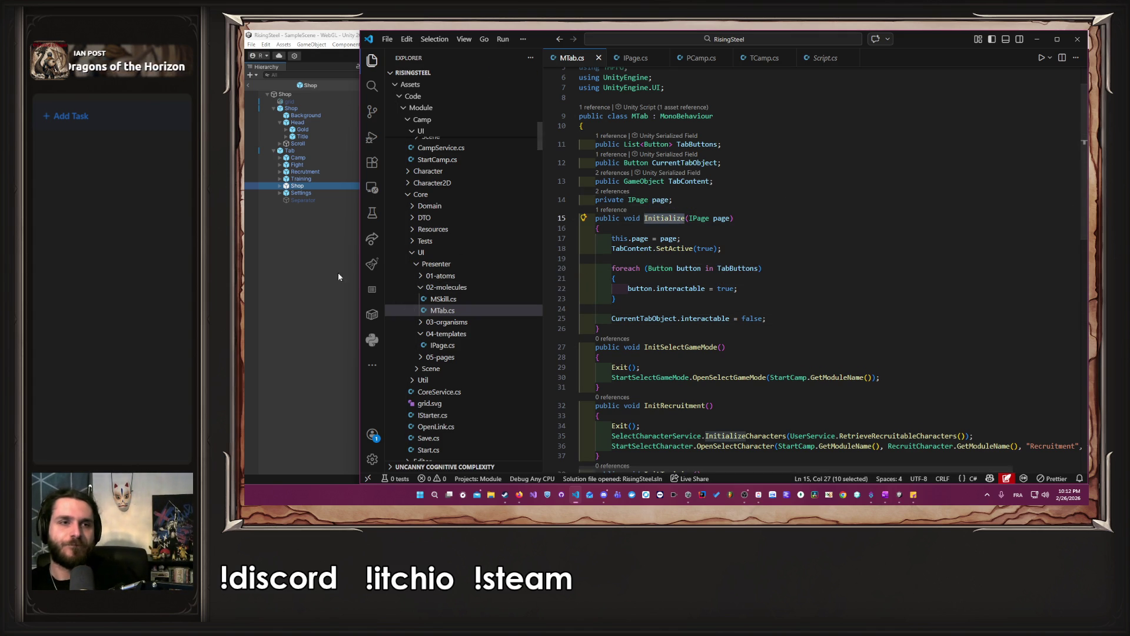
{"action": "left_click", "coordinate": [309, 278]}
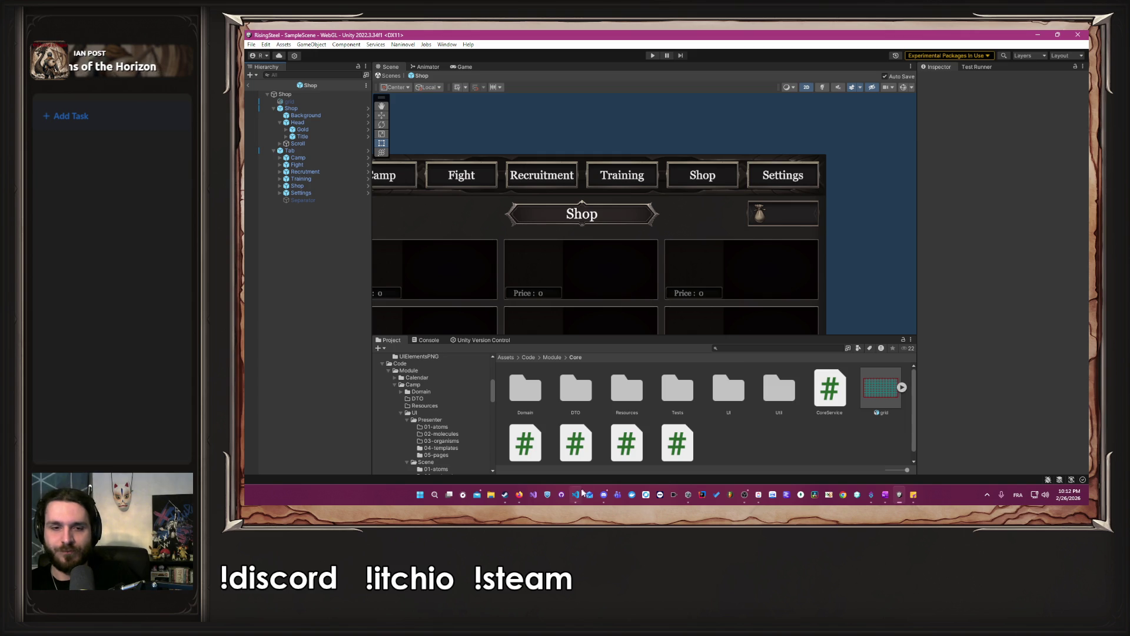
{"action": "left_click", "coordinate": [606, 500]}
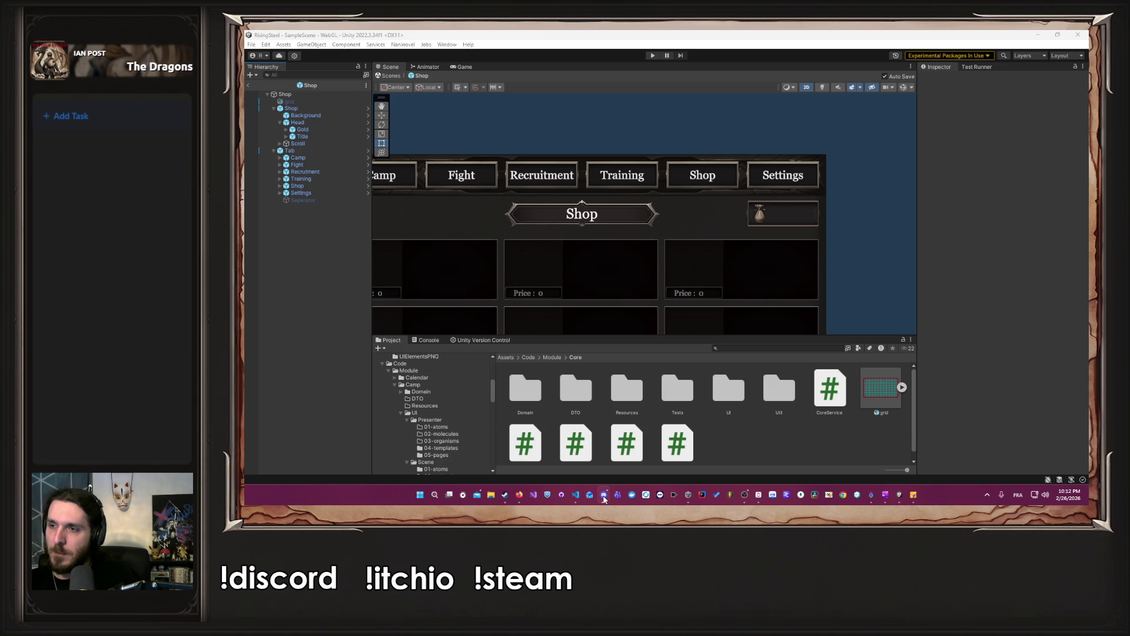
Inspect the root Shop object's PShop component referencing the Shop page, then return to VS Code.
{"action": "mouse_move", "coordinate": [565, 203]}
{"action": "left_mouse_down"}
{"action": "mouse_move", "coordinate": [671, 184]}
{"action": "mouse_move", "coordinate": [625, 205]}
{"action": "left_mouse_up"}
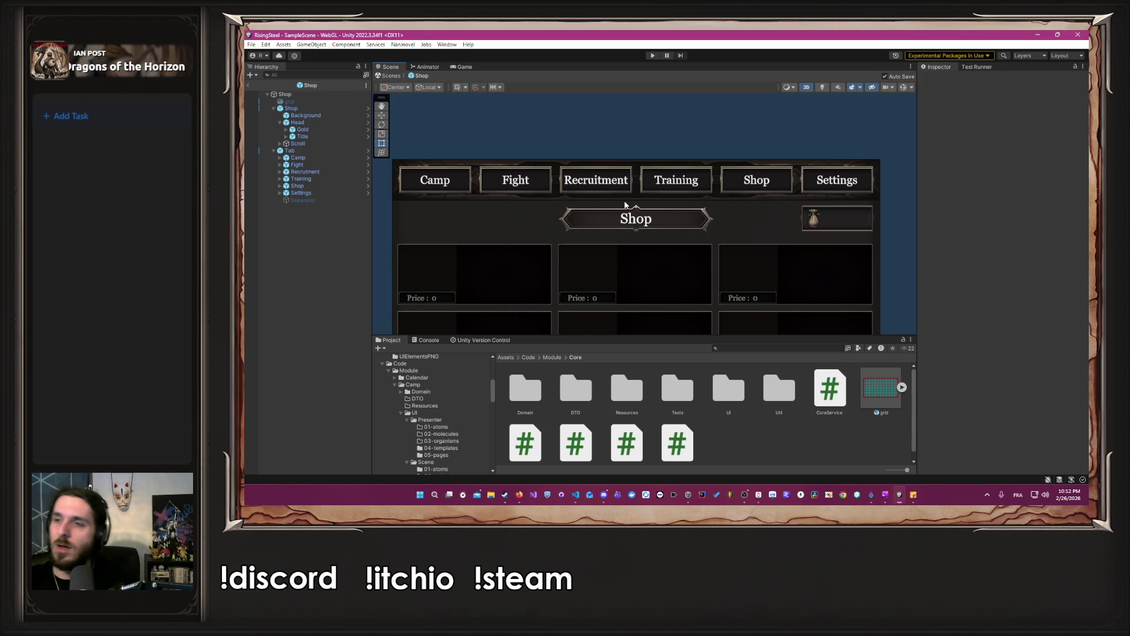
{"action": "left_click", "coordinate": [248, 94]}
{"action": "scroll", "coordinate": [1020, 246], "scroll_direction": "down", "scroll_amount": 10}
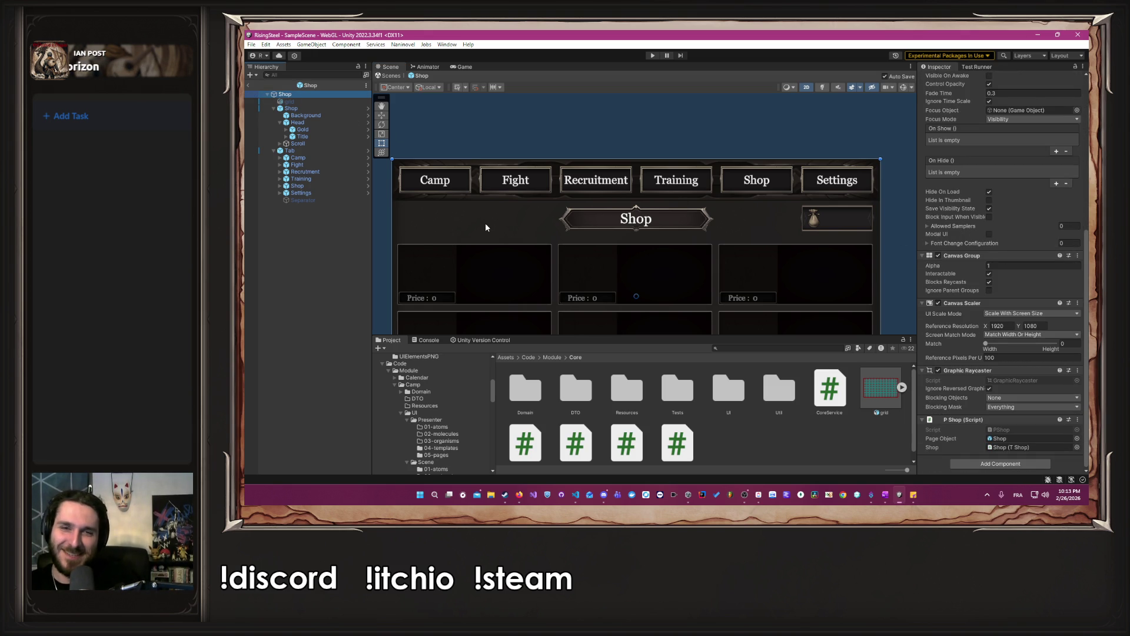
{"action": "key", "text": "alt+Tab"}
{"action": "key", "text": "alt+Tab"}
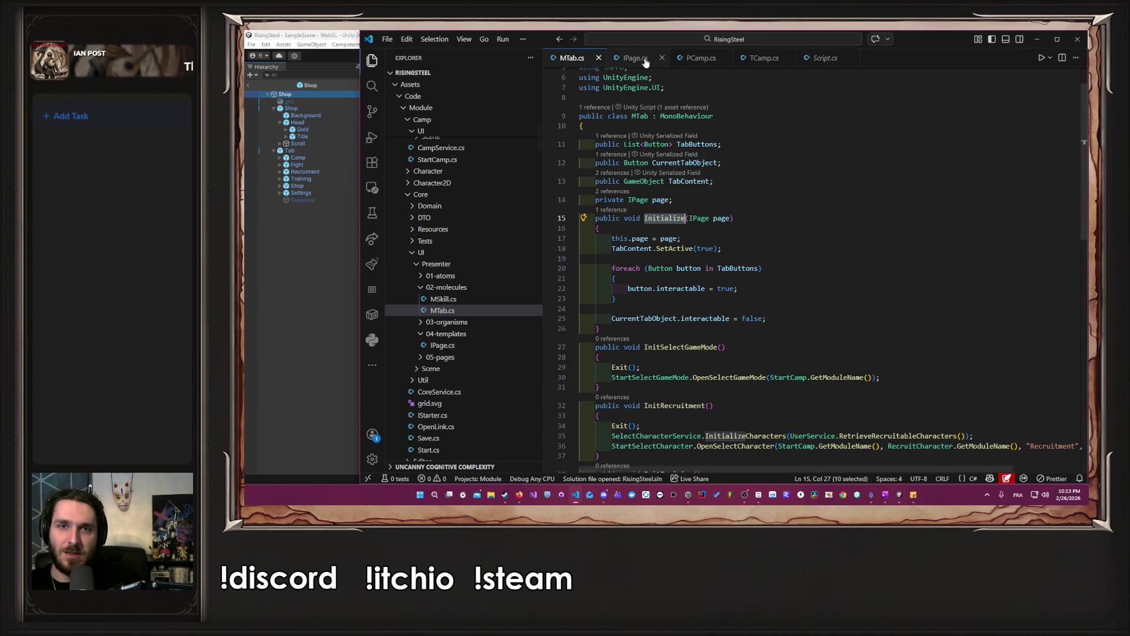
Collapse Core/UI and open PShop.cs from Shop > UI > Presenter > 05-pages.
{"action": "left_click", "coordinate": [438, 254]}
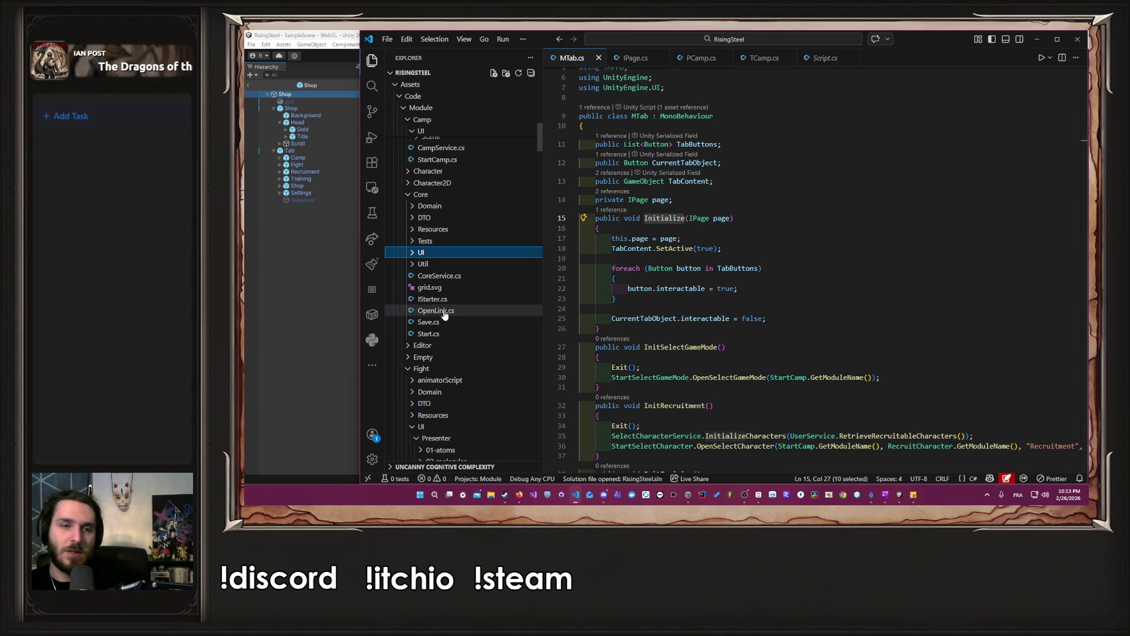
{"action": "scroll", "coordinate": [454, 315], "scroll_direction": "down", "scroll_amount": 8}
{"action": "scroll", "coordinate": [455, 319], "scroll_direction": "down", "scroll_amount": 5}
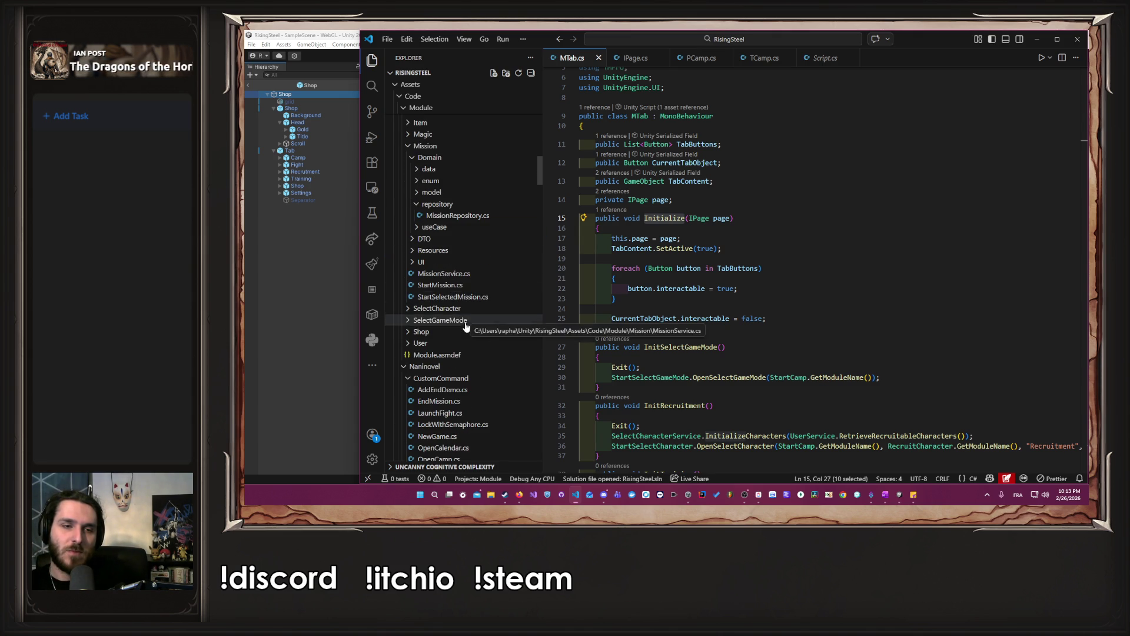
{"action": "left_click", "coordinate": [472, 333]}
{"action": "left_click", "coordinate": [468, 380]}
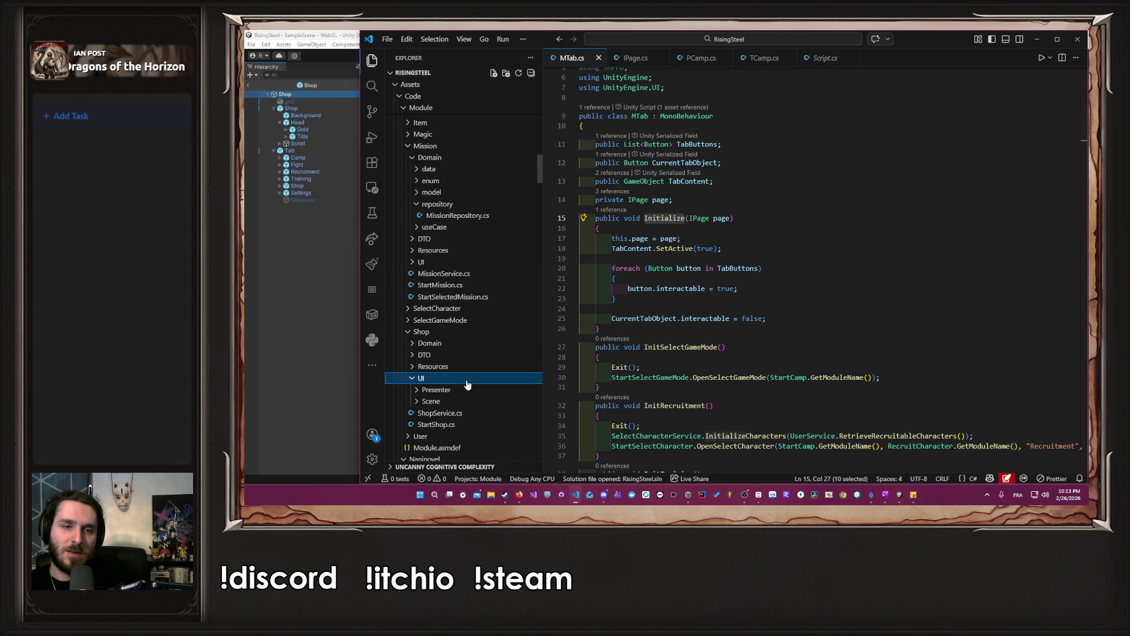
{"action": "left_click", "coordinate": [479, 391]}
{"action": "scroll", "coordinate": [479, 395], "scroll_direction": "down", "scroll_amount": 2}
{"action": "left_click", "coordinate": [470, 392]}
{"action": "left_click", "coordinate": [471, 392]}
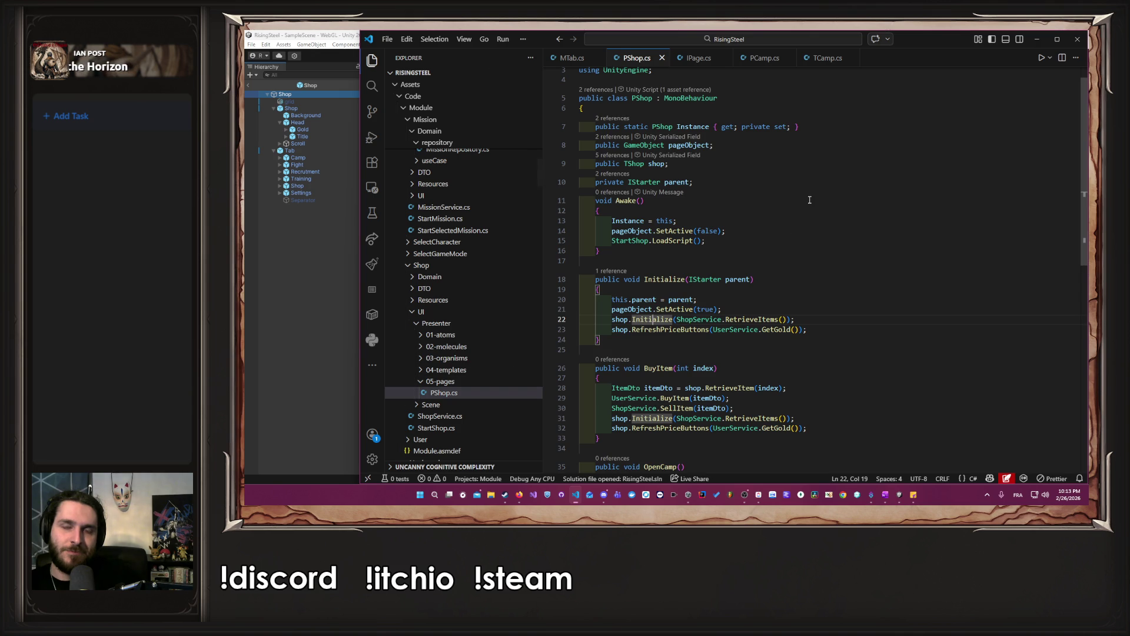
{"action": "scroll", "coordinate": [812, 202], "scroll_direction": "down", "scroll_amount": 3}
{"action": "scroll", "coordinate": [813, 202], "scroll_direction": "up", "scroll_amount": 4}
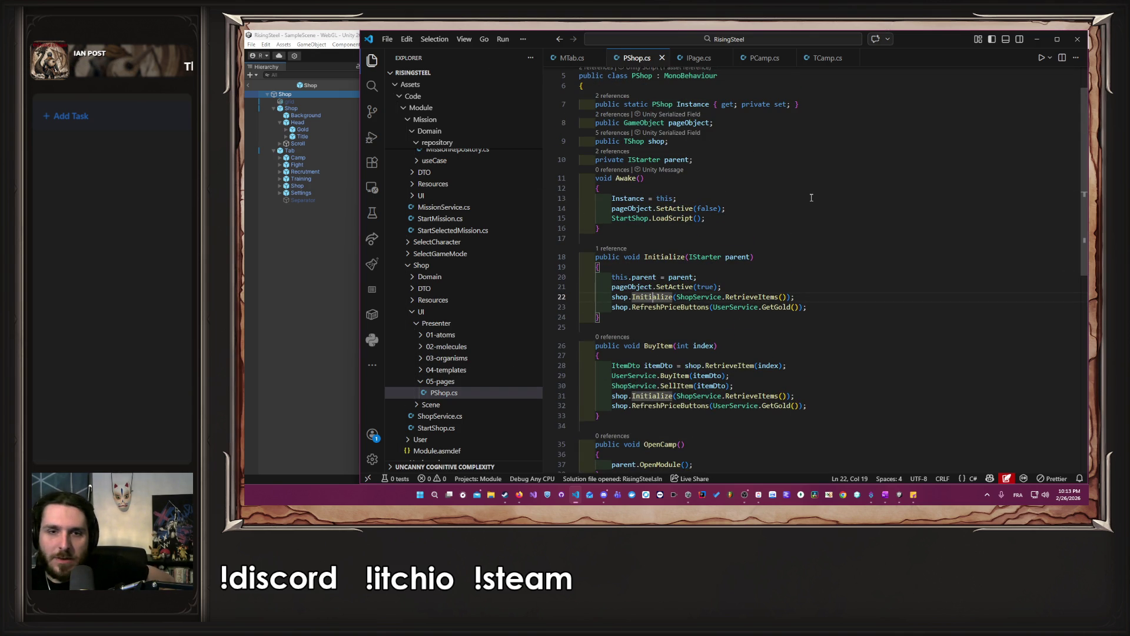
{"action": "scroll", "coordinate": [811, 197], "scroll_direction": "down", "scroll_amount": 4}
{"action": "scroll", "coordinate": [811, 198], "scroll_direction": "up", "scroll_amount": 2}
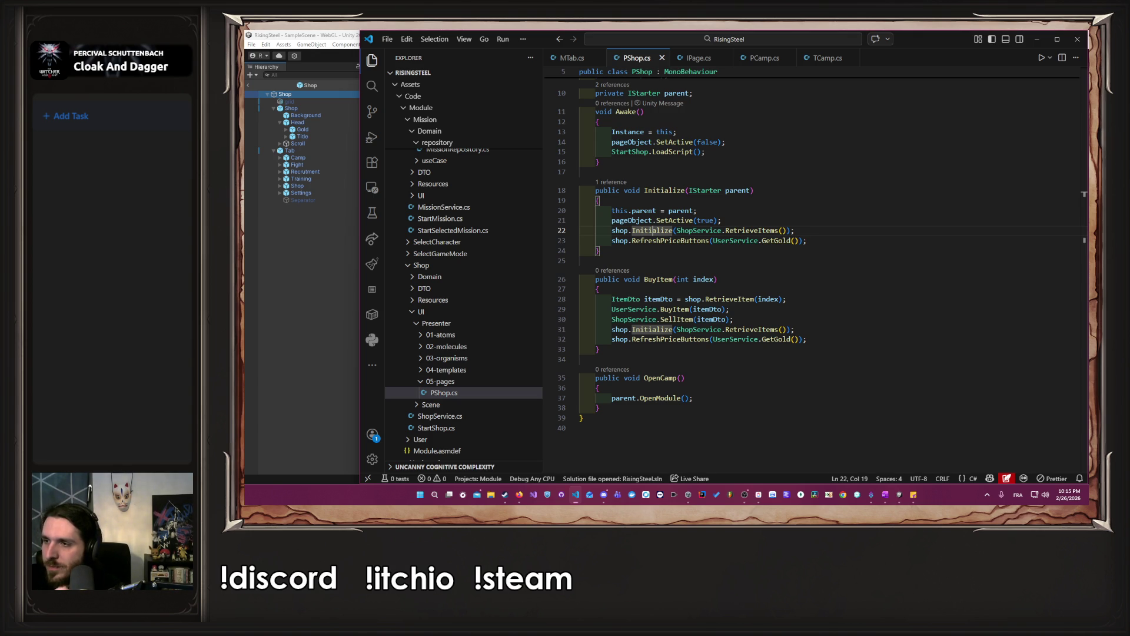
{"action": "key", "text": "alt+Tab"}
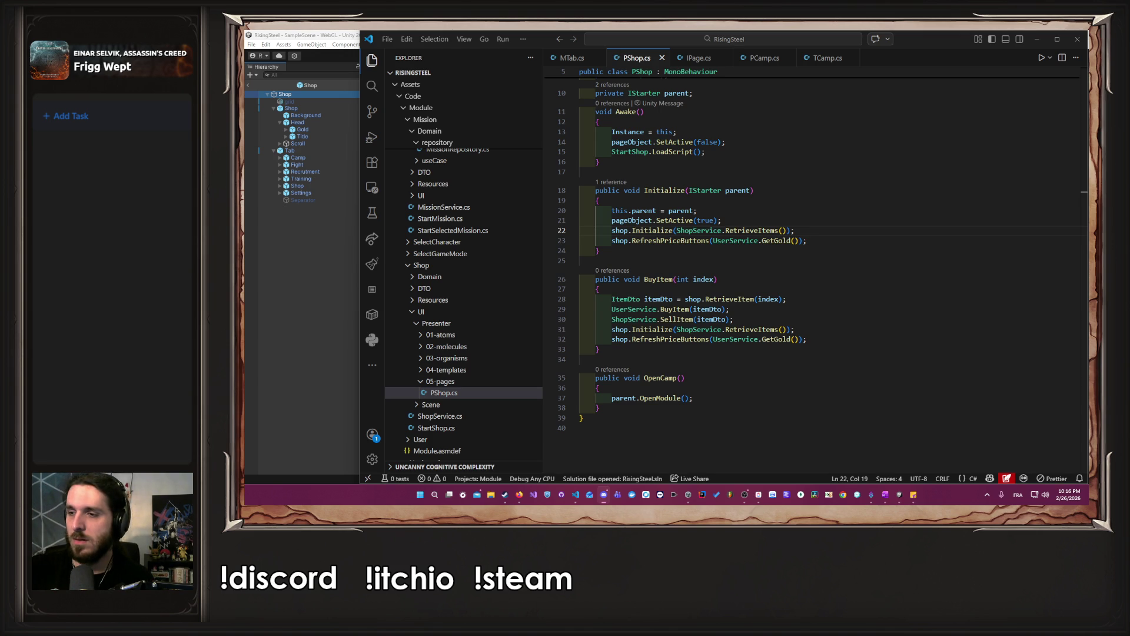
{"action": "left_click", "coordinate": [922, 265]}
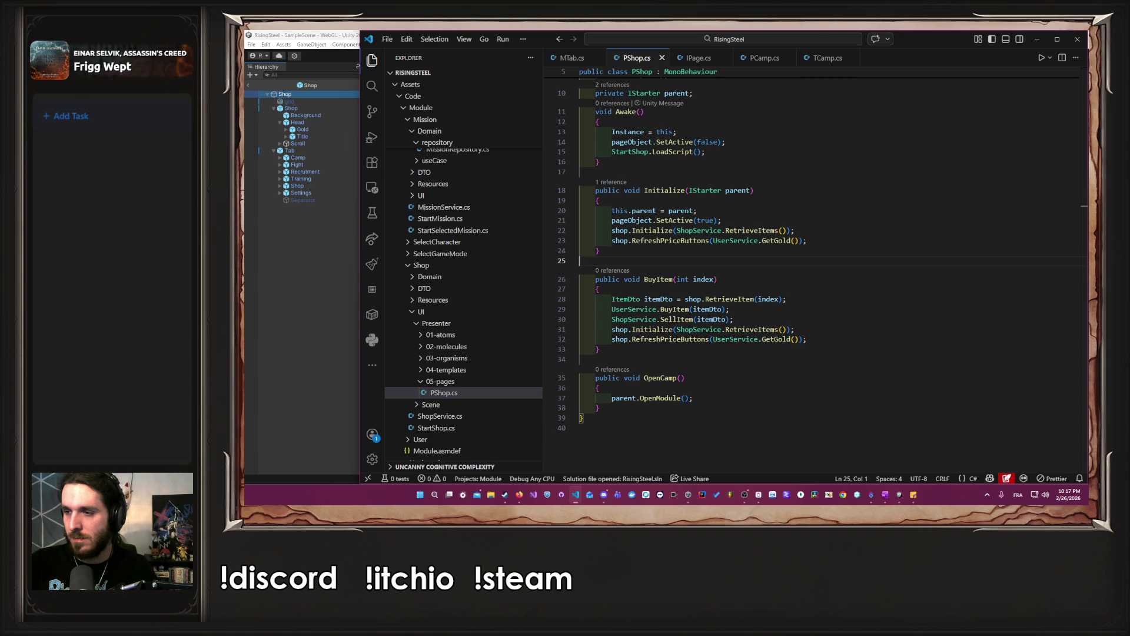
{"action": "key", "text": "shift+Left"}
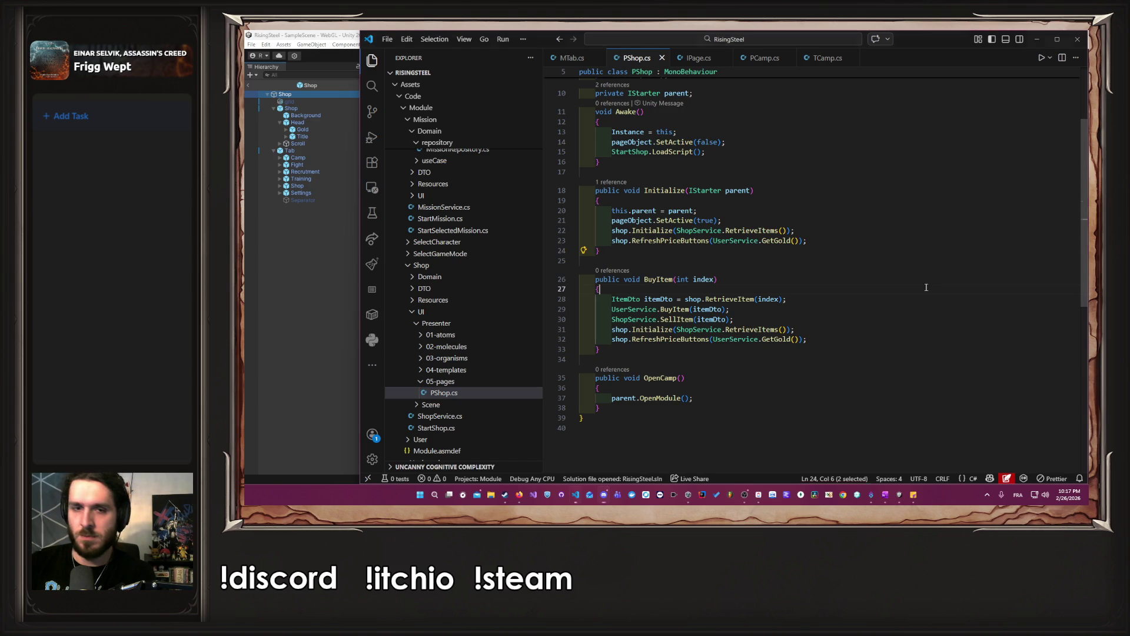
{"action": "left_click", "coordinate": [797, 289]}
{"action": "scroll", "coordinate": [709, 257], "scroll_direction": "up", "scroll_amount": 3}
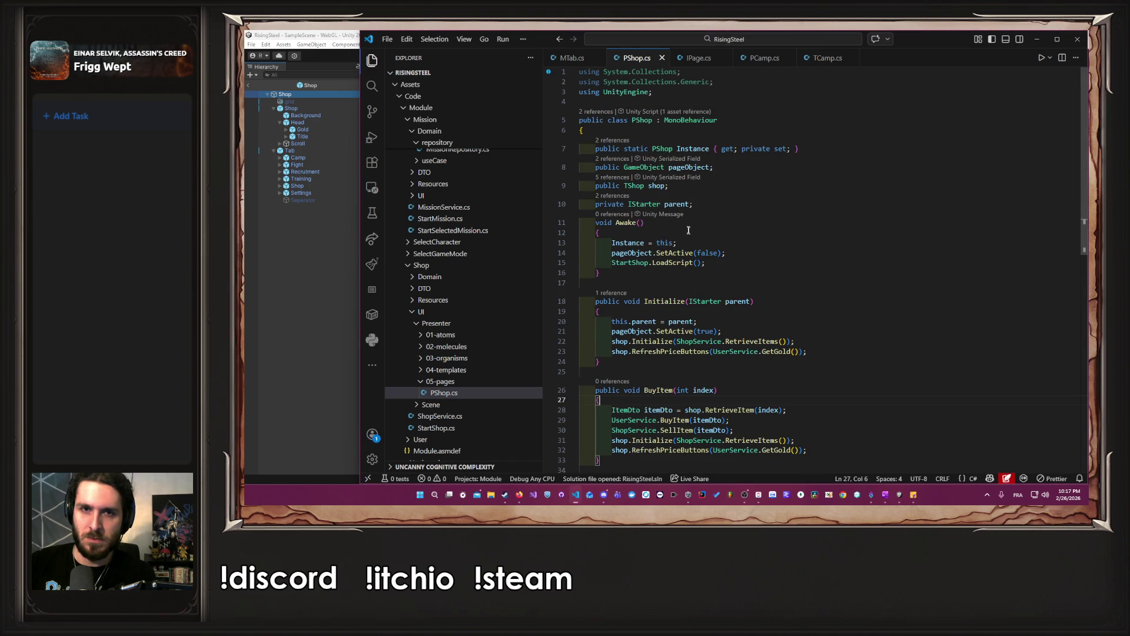
{"action": "key", "text": "alt+Tab"}
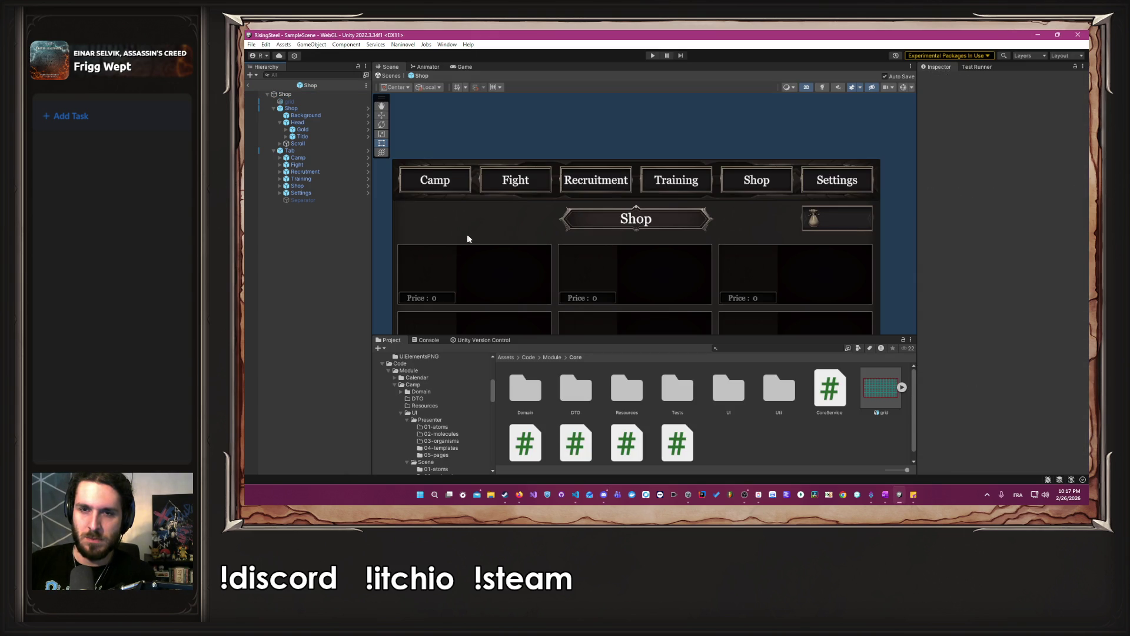
{"action": "scroll", "coordinate": [835, 195], "scroll_direction": "up", "scroll_amount": 5}
{"action": "left_click_drag", "start_coordinate": [872, 187], "coordinate": [754, 195]}
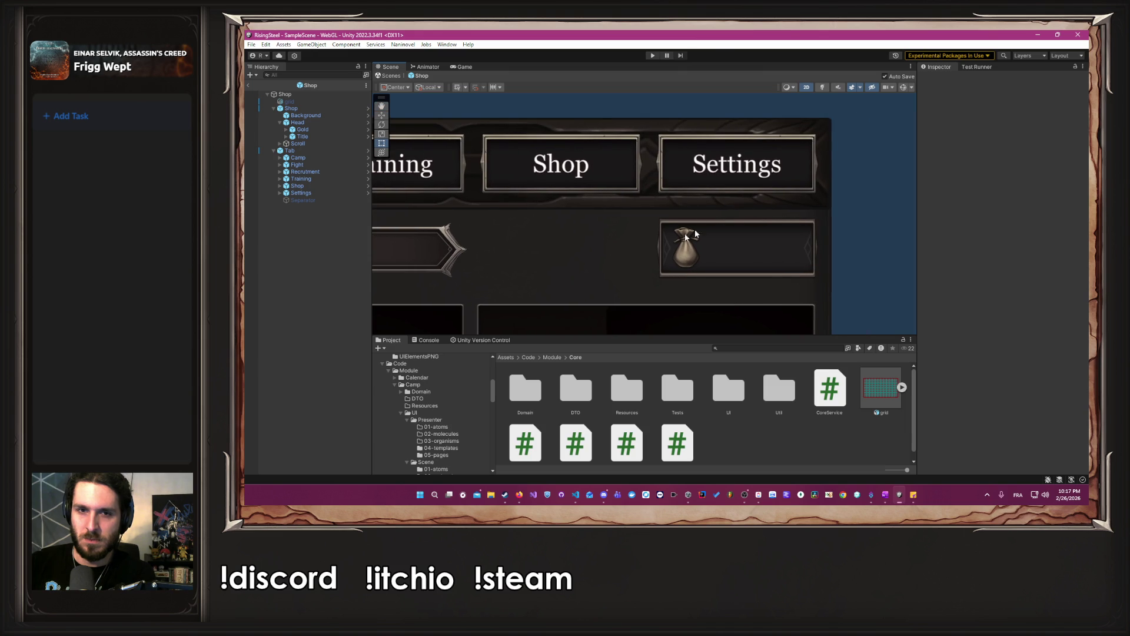
{"action": "left_click", "coordinate": [312, 105]}
{"action": "left_click", "coordinate": [313, 103]}
{"action": "left_click", "coordinate": [941, 79]}
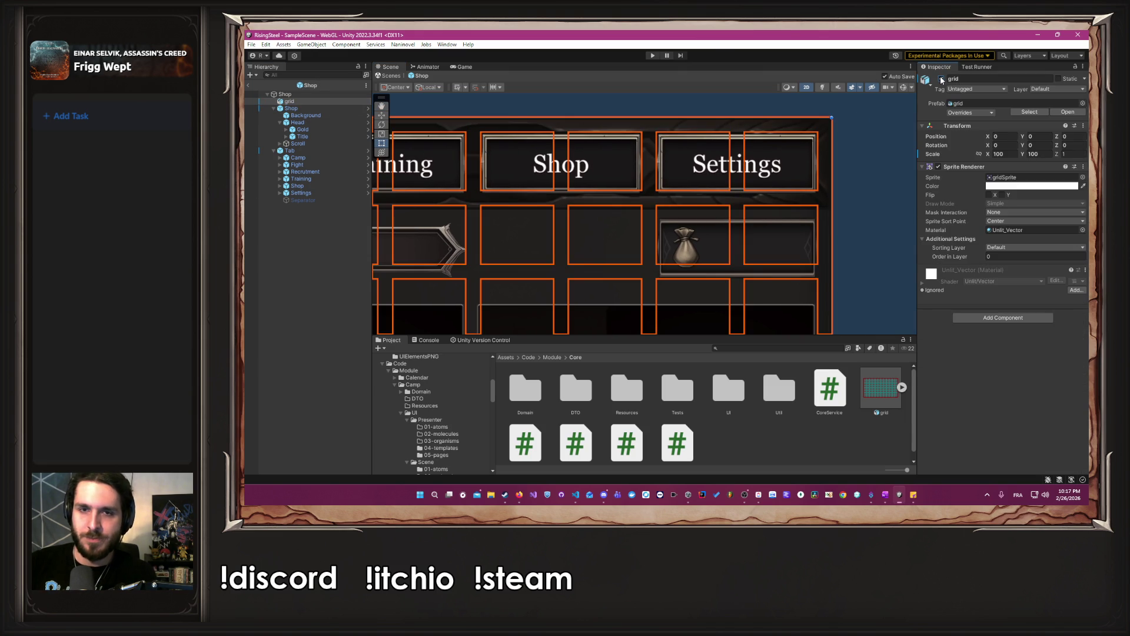
{"action": "left_click", "coordinate": [941, 79]}
{"action": "scroll", "coordinate": [877, 173], "scroll_direction": "down", "scroll_amount": 5}
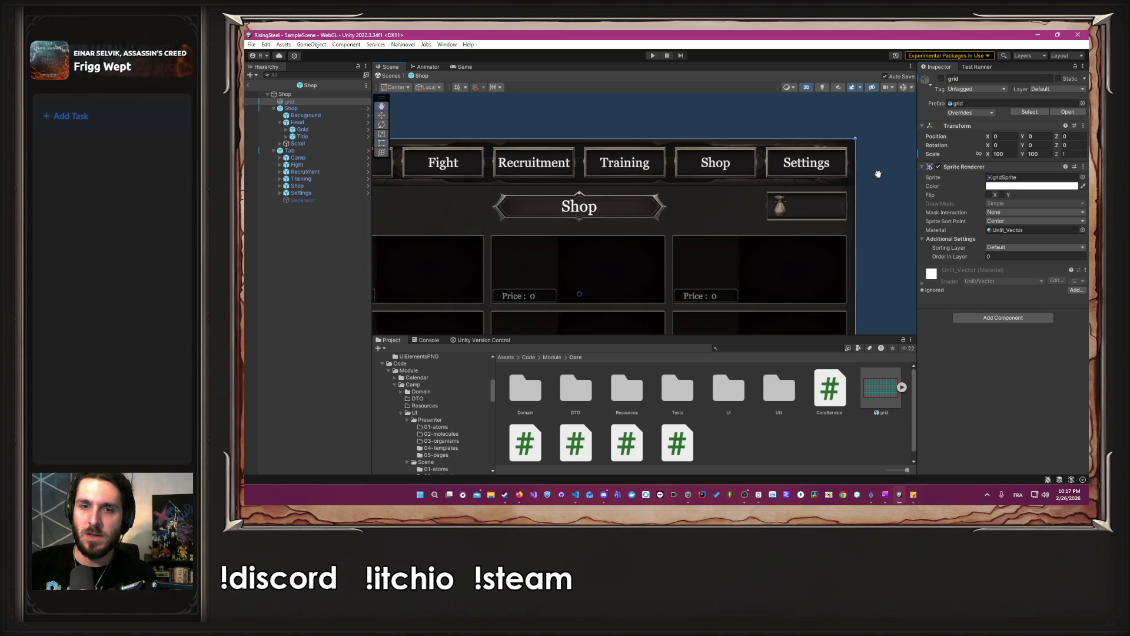
{"action": "left_click_drag", "start_coordinate": [886, 124], "coordinate": [874, 134]}
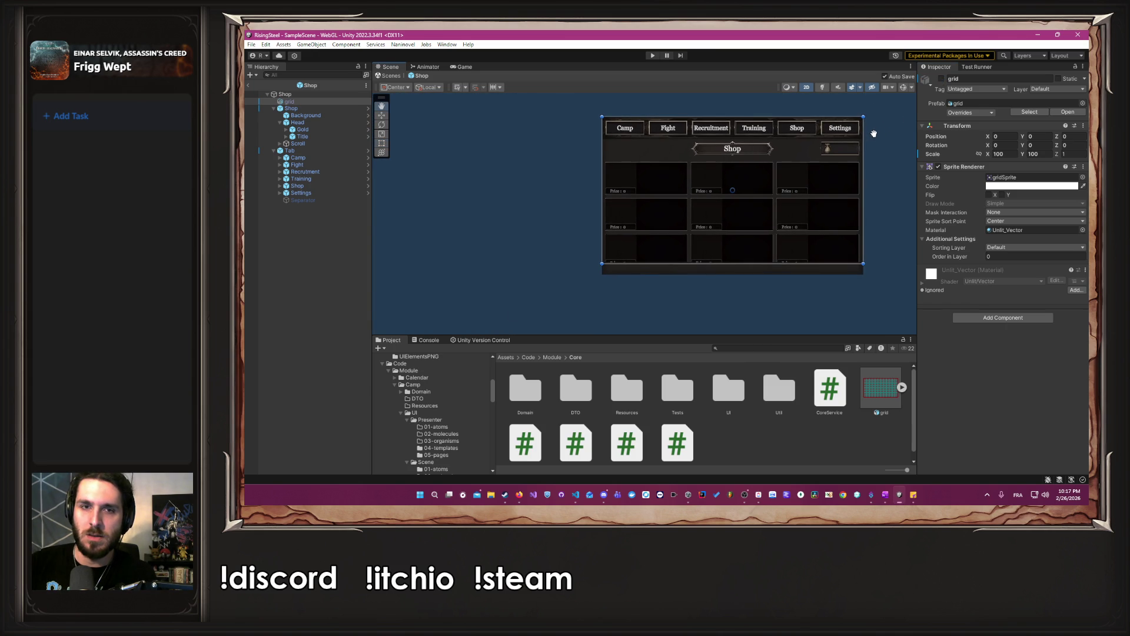
{"action": "left_click", "coordinate": [291, 108]}
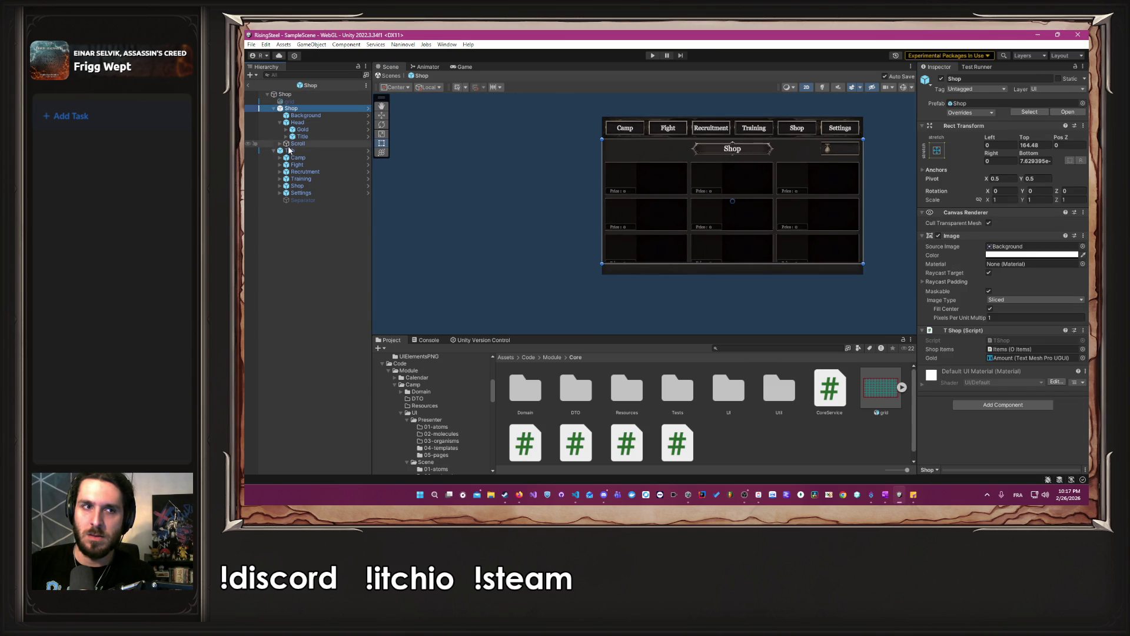
Look over the Tab, Shop canvas and Shop page, and drag the Background's bottom and top edges inward.
{"action": "left_click", "coordinate": [290, 150]}
{"action": "left_click", "coordinate": [304, 115]}
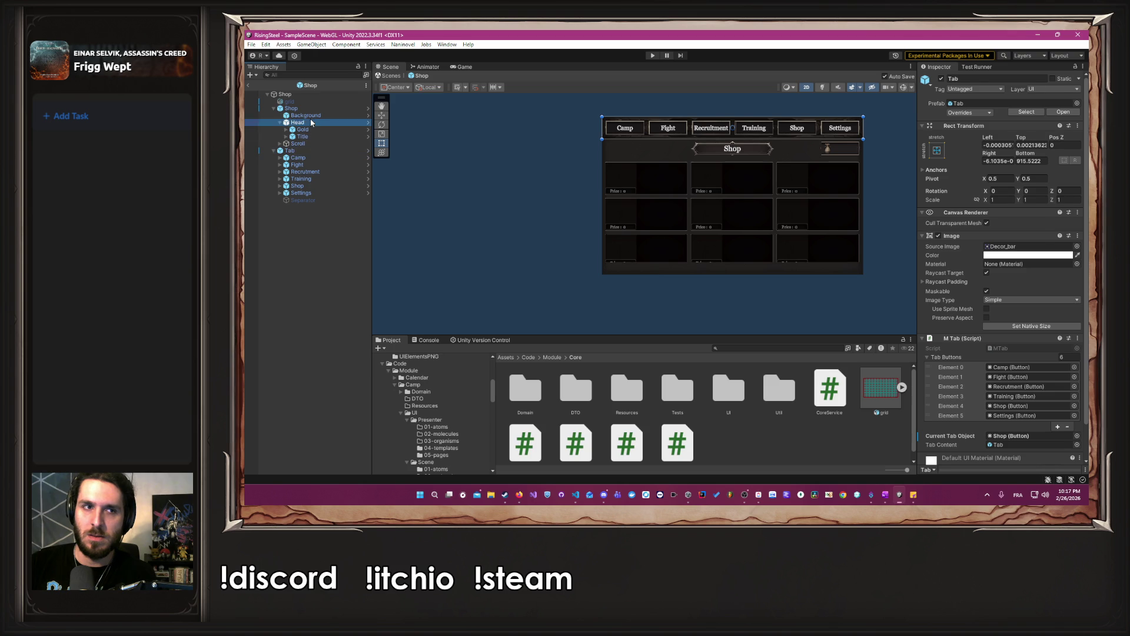
{"action": "left_click_drag", "start_coordinate": [707, 275], "coordinate": [707, 263]}
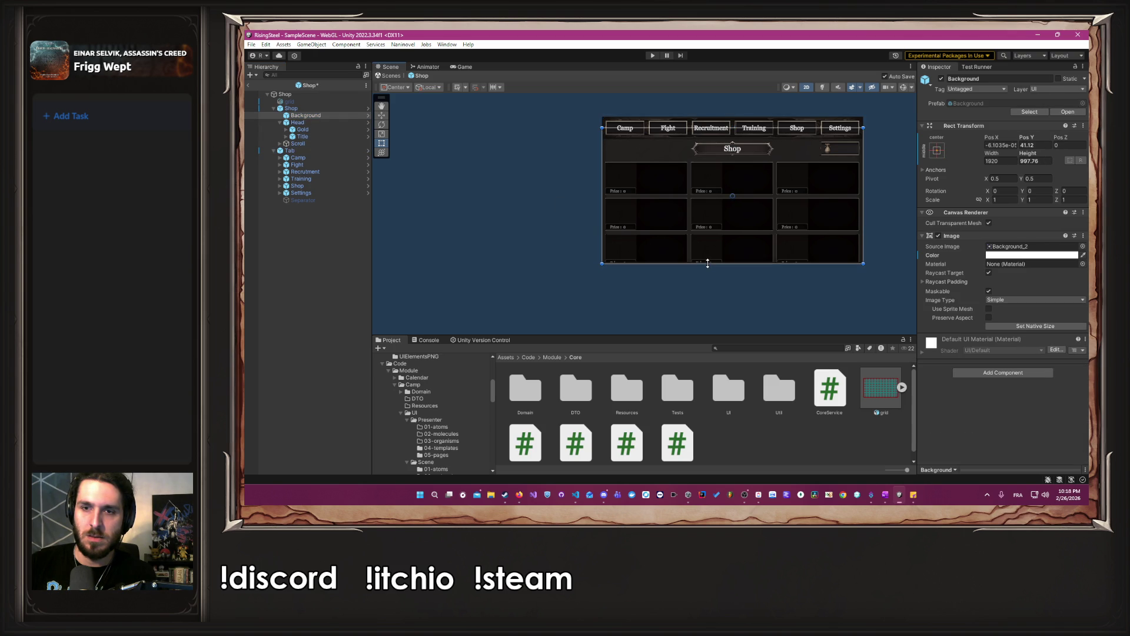
{"action": "left_click", "coordinate": [327, 94]}
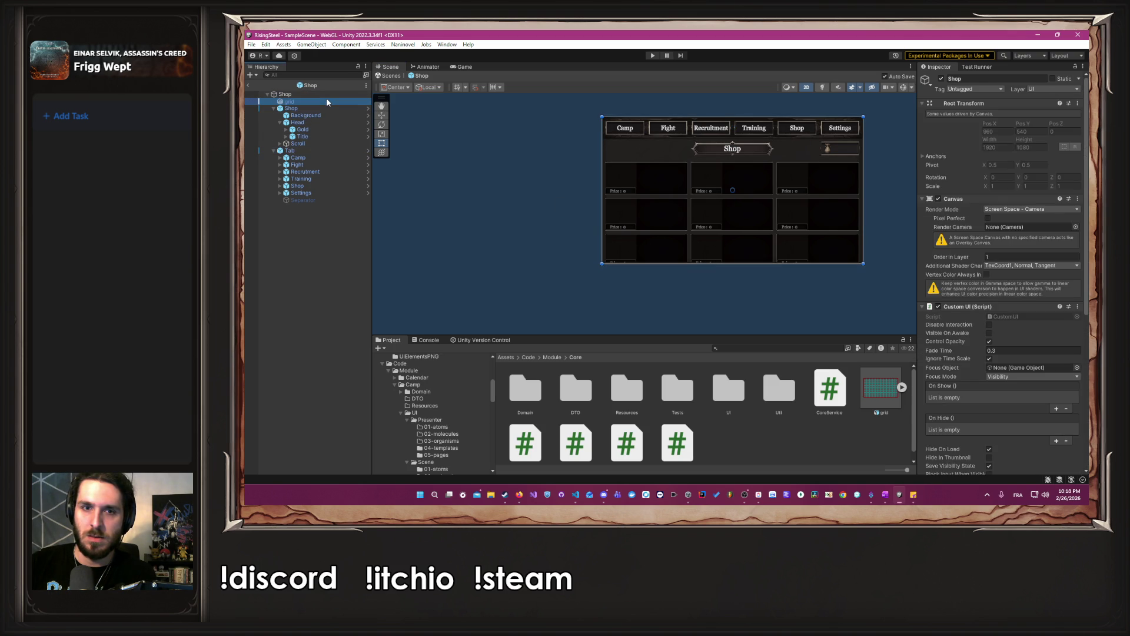
{"action": "left_click", "coordinate": [326, 106]}
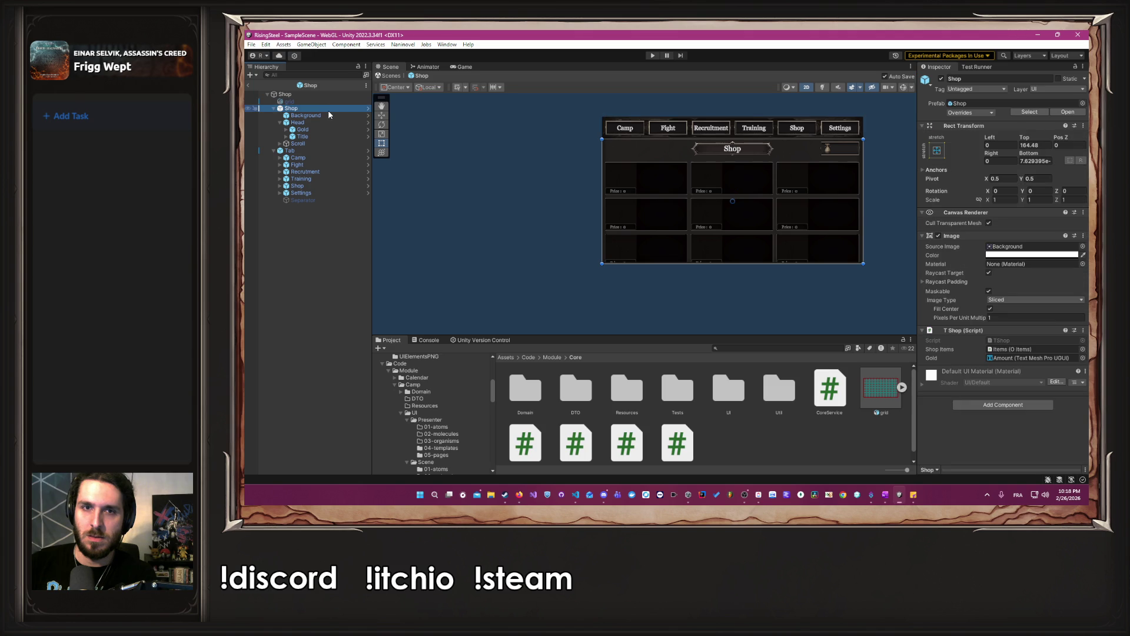
{"action": "left_click", "coordinate": [329, 115]}
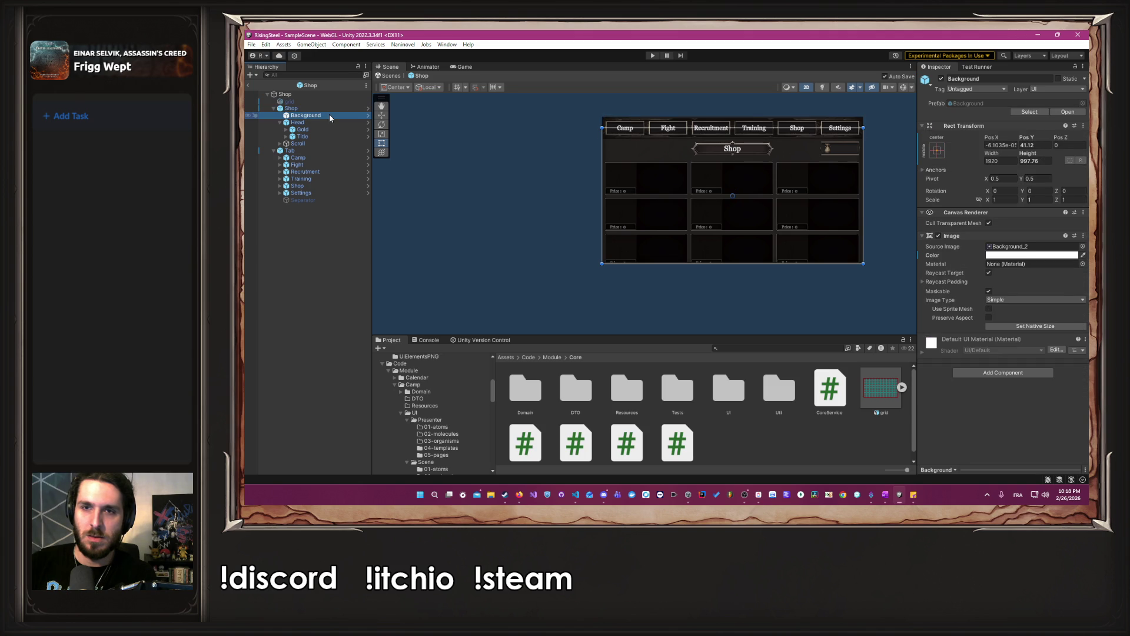
{"action": "left_click_drag", "start_coordinate": [751, 127], "coordinate": [750, 140]}
Drag the Background's edges until it is 1920 wide, about 1080 high, at Pos Y about 82.
{"action": "scroll", "coordinate": [902, 143], "scroll_direction": "up", "scroll_amount": 3}
{"action": "scroll", "coordinate": [871, 139], "scroll_direction": "up", "scroll_amount": 3}
{"action": "left_click", "coordinate": [860, 135]}
{"action": "scroll", "coordinate": [841, 138], "scroll_direction": "up", "scroll_amount": 4}
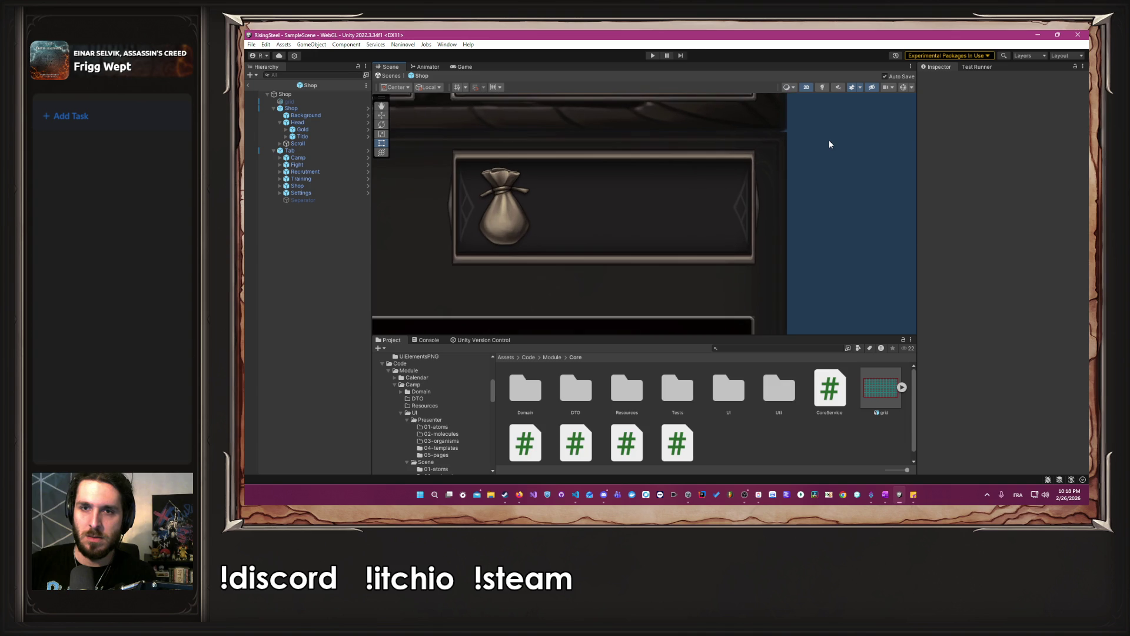
{"action": "scroll", "coordinate": [778, 140], "scroll_direction": "down", "scroll_amount": 5}
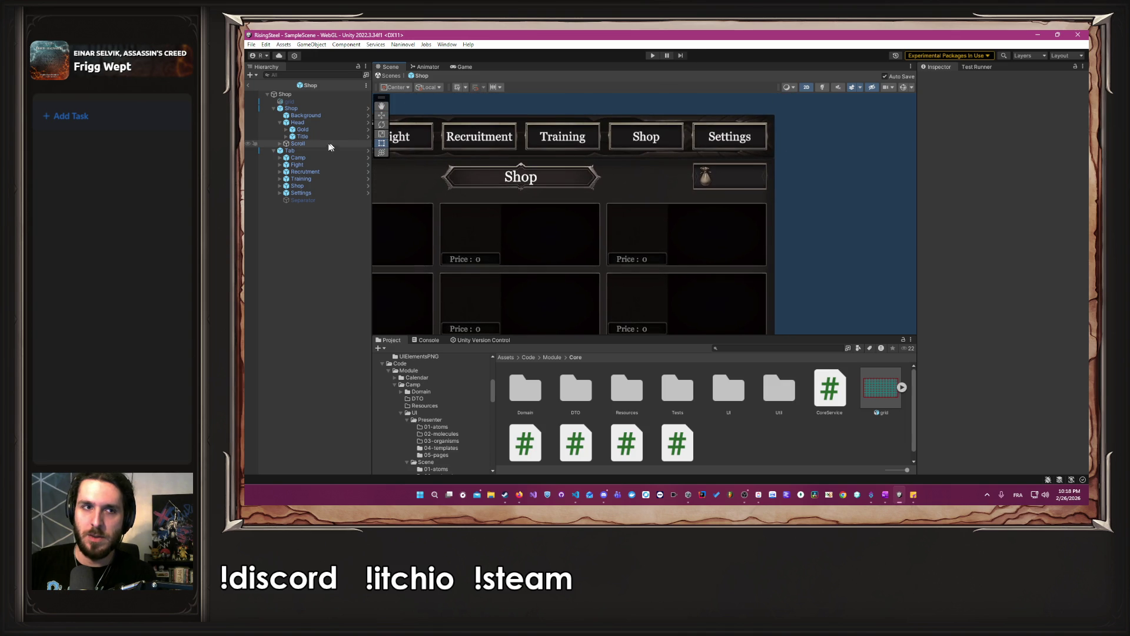
{"action": "left_click", "coordinate": [320, 115]}
{"action": "left_click_drag", "start_coordinate": [700, 144], "coordinate": [704, 114]}
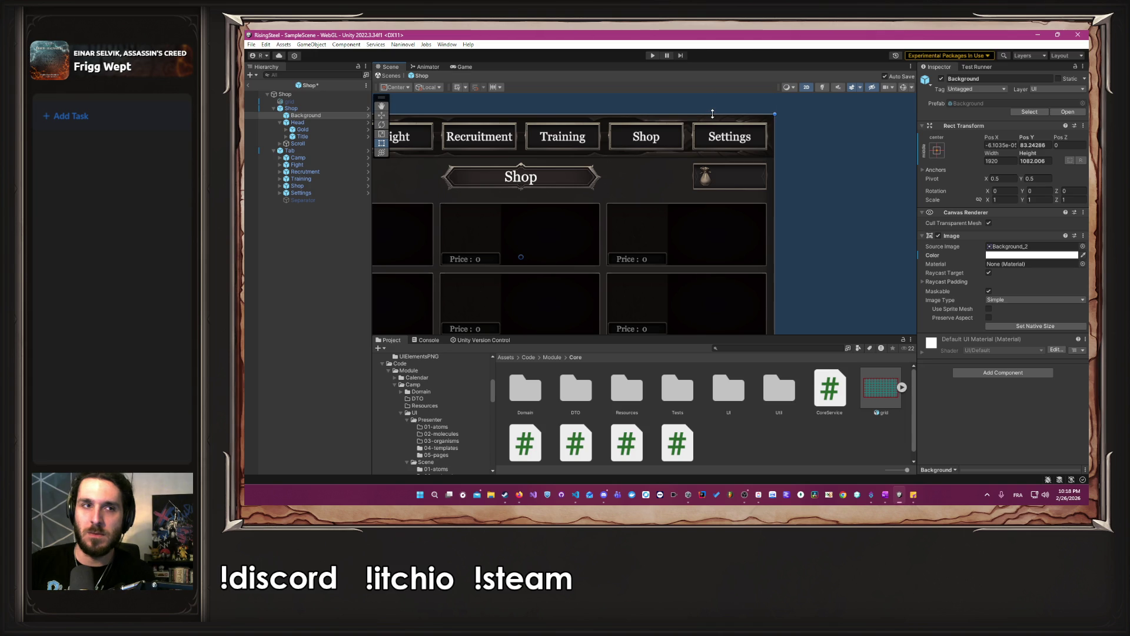
{"action": "left_click_drag", "start_coordinate": [712, 113], "coordinate": [712, 118]}
{"action": "left_click_drag", "start_coordinate": [711, 120], "coordinate": [774, 114]}
{"action": "scroll", "coordinate": [805, 104], "scroll_direction": "up", "scroll_amount": 5}
{"action": "scroll", "coordinate": [805, 104], "scroll_direction": "up", "scroll_amount": 10}
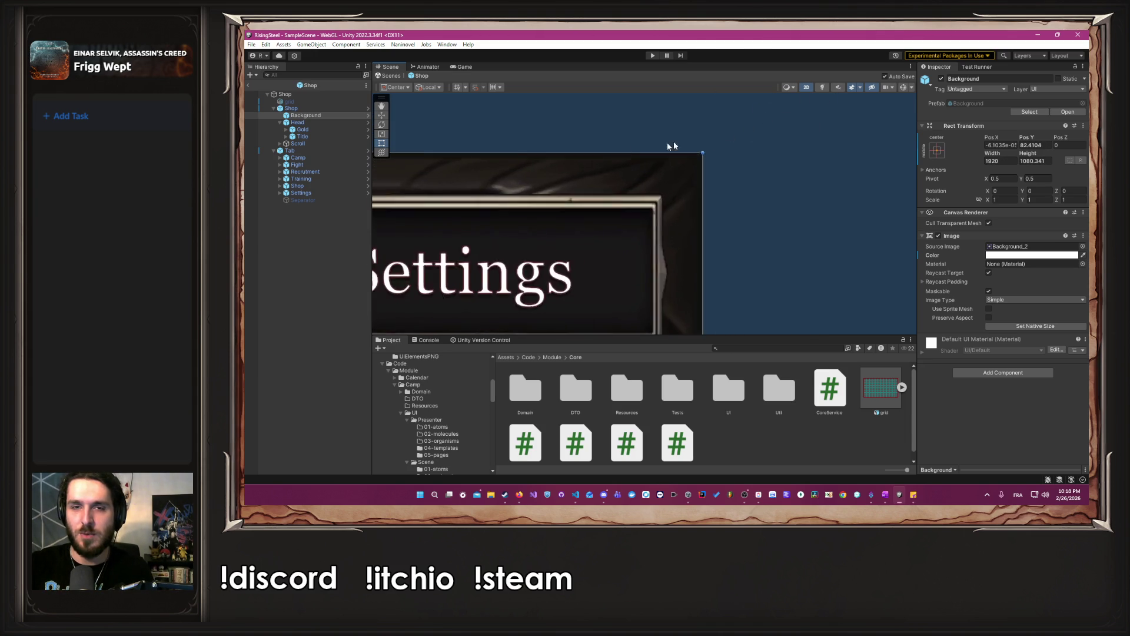
{"action": "mouse_move", "coordinate": [771, 173]}
{"action": "left_mouse_down"}
{"action": "mouse_move", "coordinate": [730, 182]}
{"action": "mouse_move", "coordinate": [735, 209]}
{"action": "mouse_move", "coordinate": [731, 189]}
{"action": "mouse_move", "coordinate": [668, 200]}
{"action": "mouse_move", "coordinate": [657, 189]}
{"action": "left_mouse_up"}
Zoom out in the Scene view to check the Background panel, then switch to TShop.cs in VS Code.
{"action": "scroll", "coordinate": [606, 189], "scroll_direction": "up", "scroll_amount": 3}
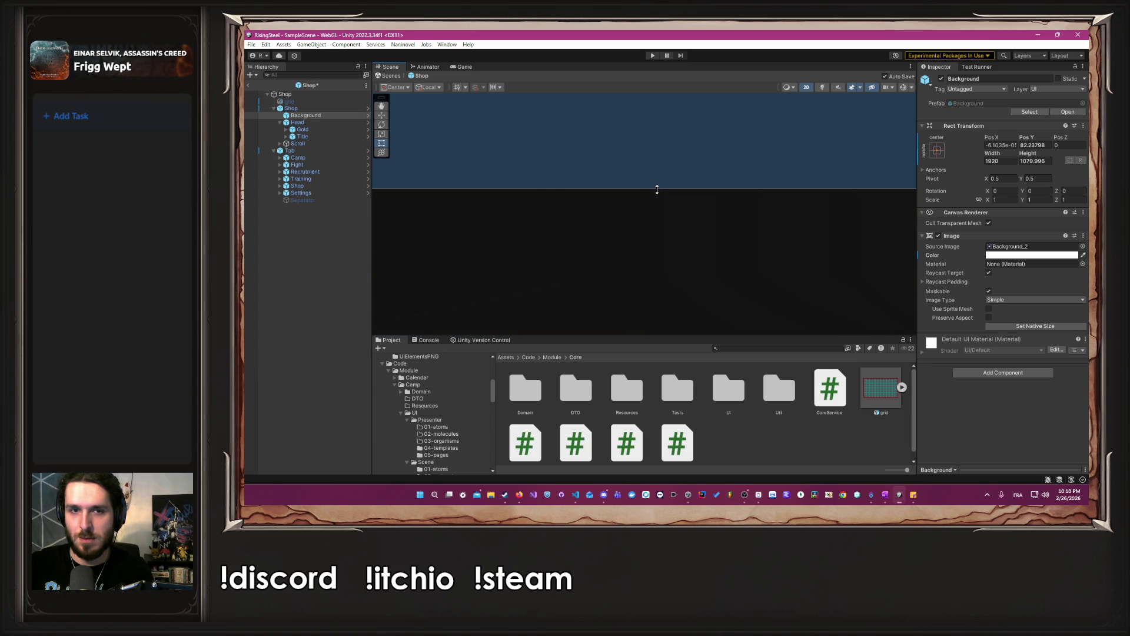
{"action": "scroll", "coordinate": [656, 197], "scroll_direction": "down", "scroll_amount": 5}
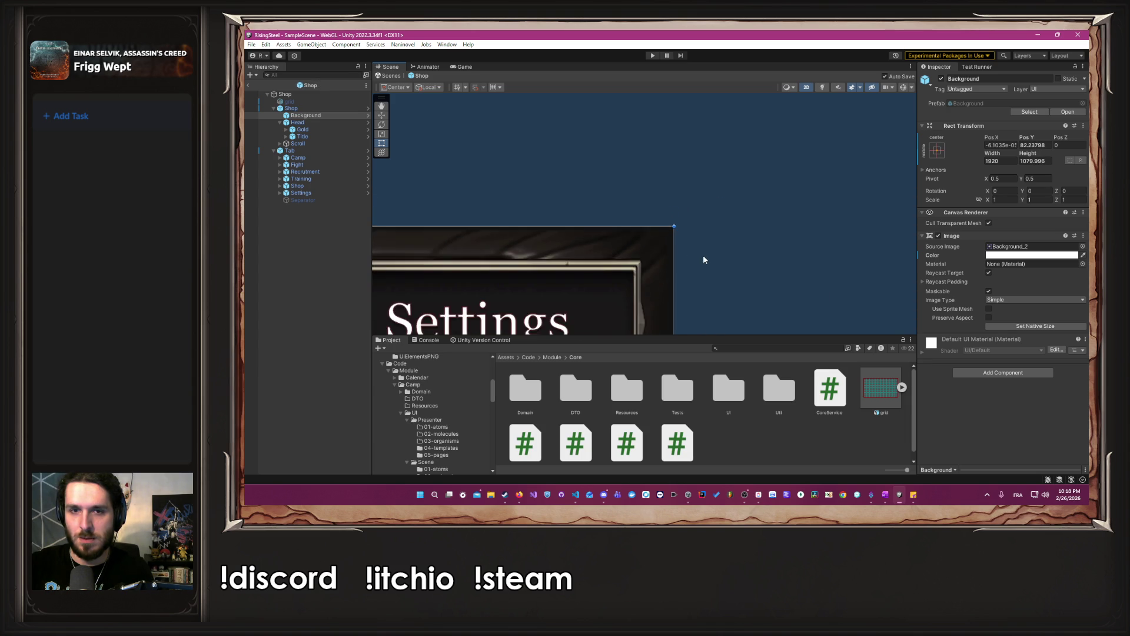
{"action": "scroll", "coordinate": [808, 146], "scroll_direction": "down", "scroll_amount": 2}
{"action": "left_click", "coordinate": [807, 169]}
{"action": "scroll", "coordinate": [800, 183], "scroll_direction": "down", "scroll_amount": 3}
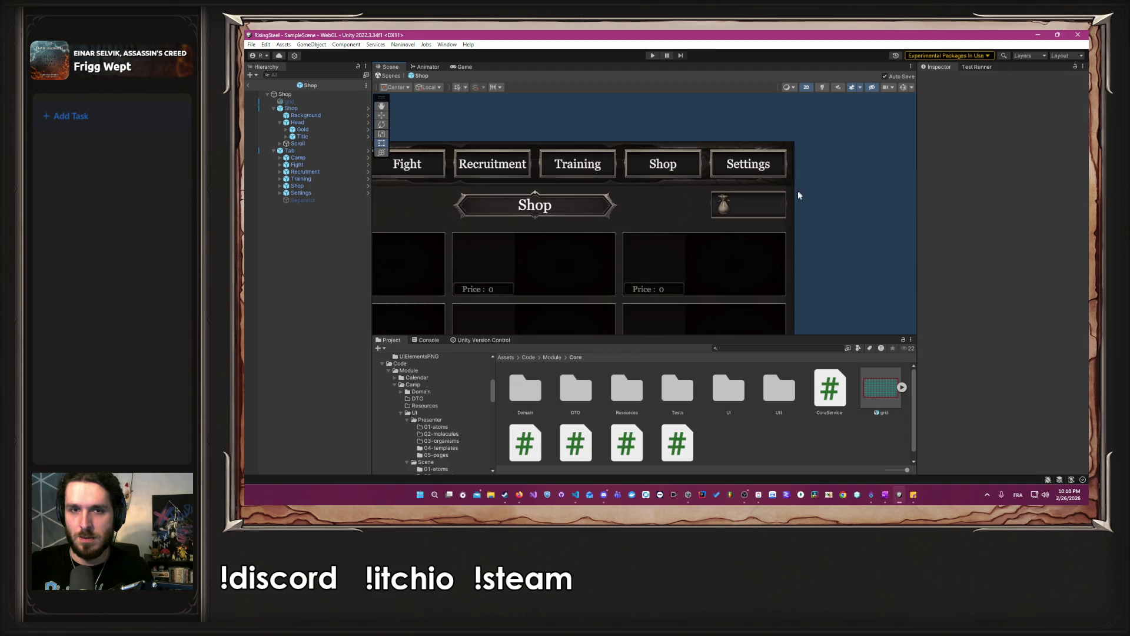
{"action": "scroll", "coordinate": [545, 171], "scroll_direction": "up", "scroll_amount": 10}
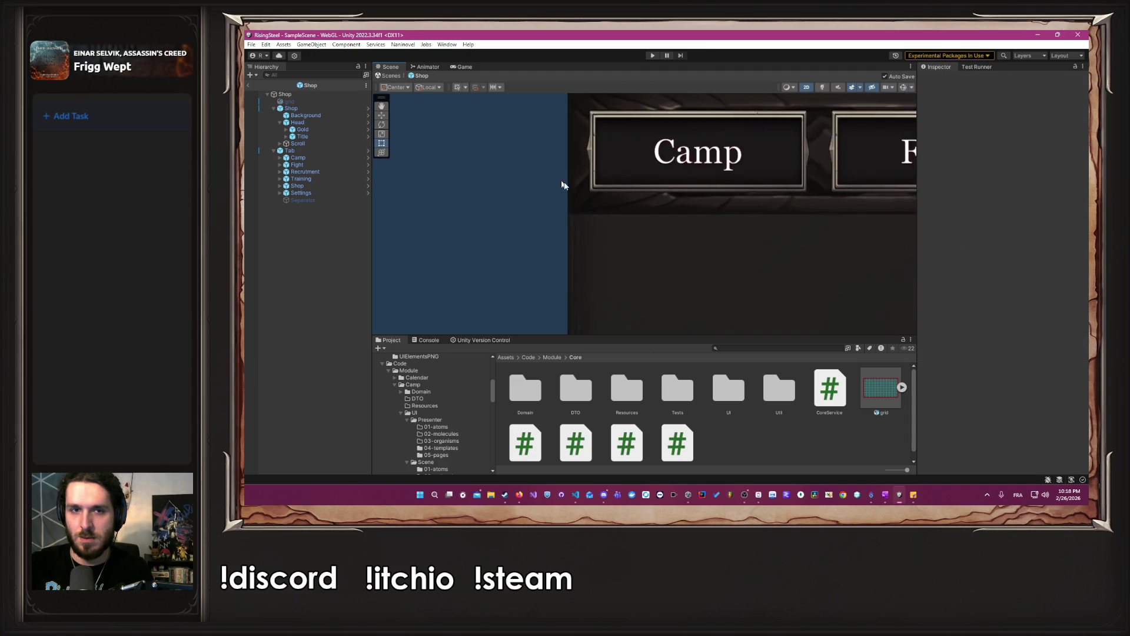
{"action": "scroll", "coordinate": [525, 227], "scroll_direction": "down", "scroll_amount": 10}
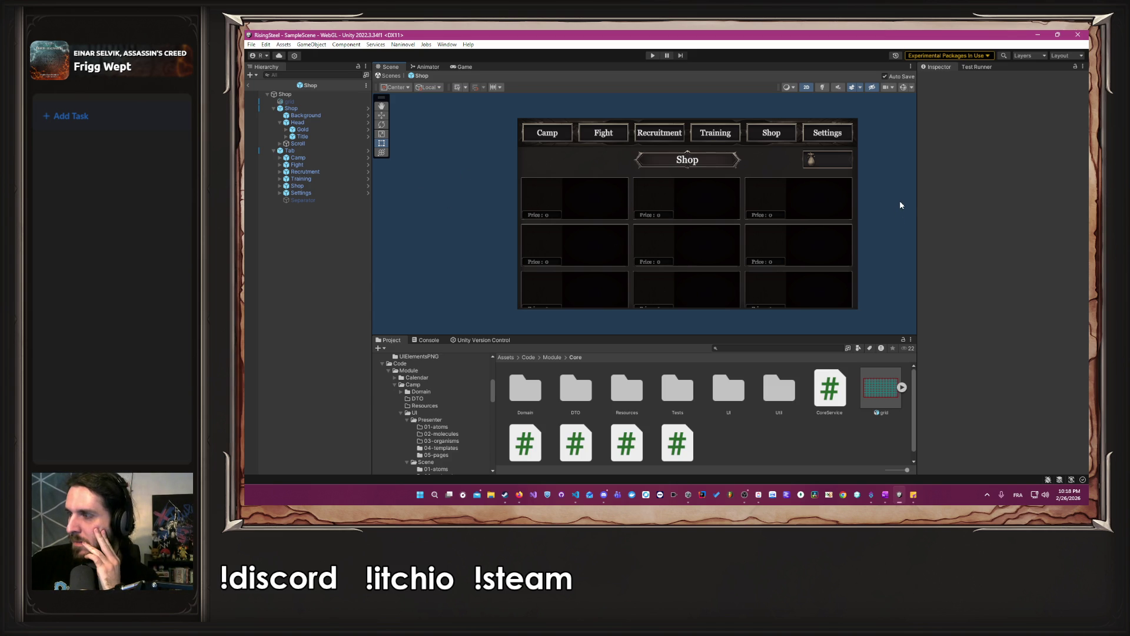
{"action": "key", "text": "alt+Tab"}
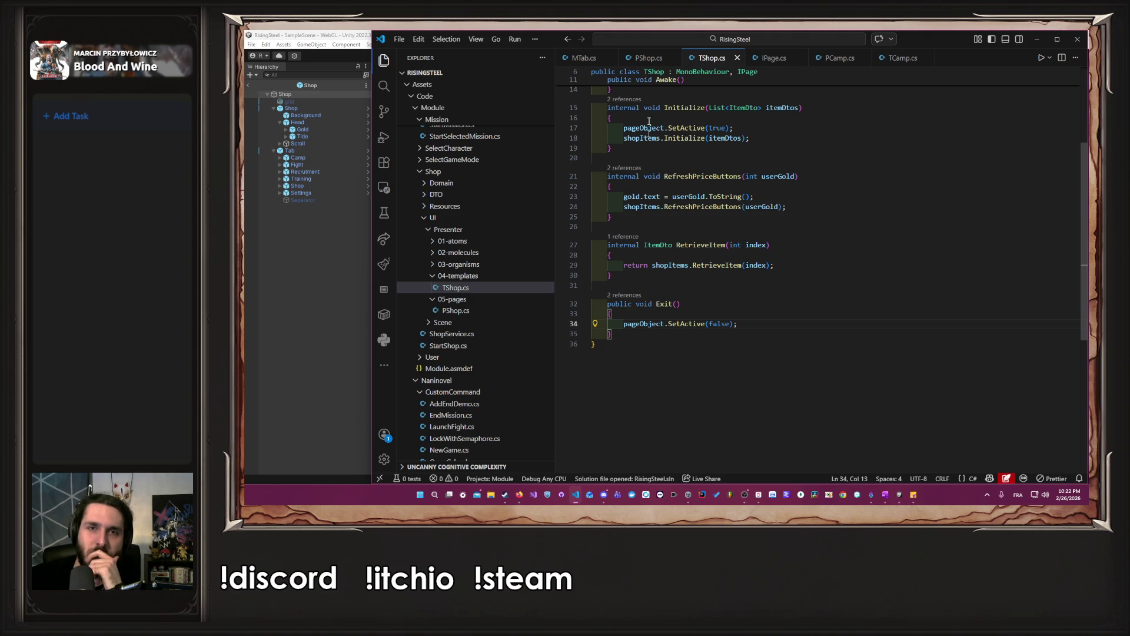
View PShop.cs in VS Code, then bring Unity forward so it recompiles the scripts.
{"action": "left_click", "coordinate": [638, 61]}
{"action": "left_click", "coordinate": [263, 275]}
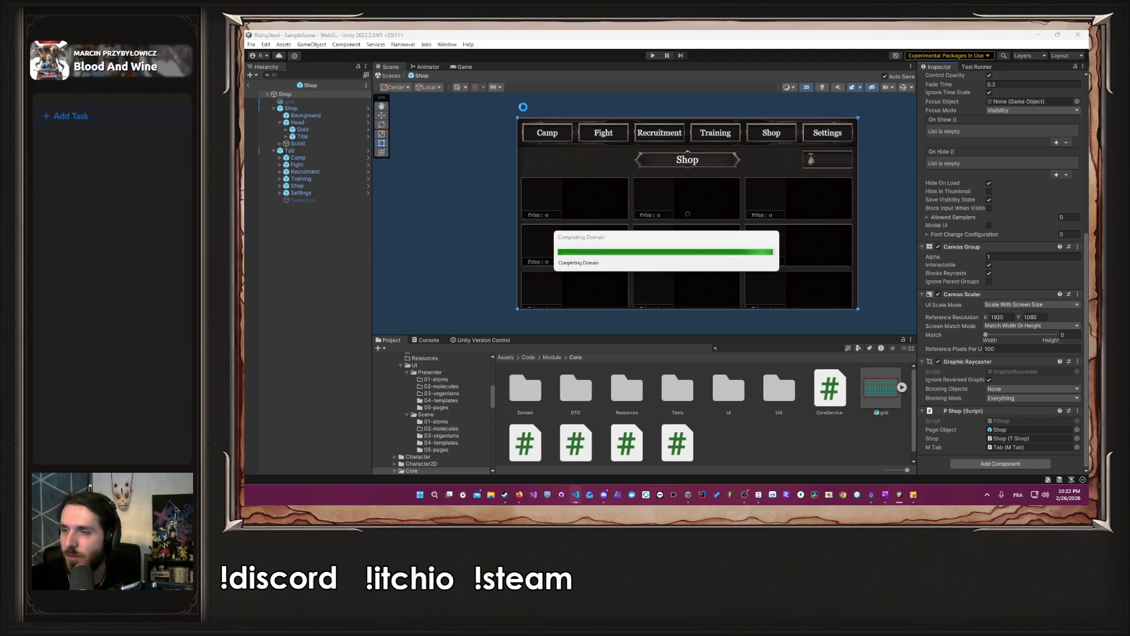
Test-run the game through New Game and the name prompt, then stop Play mode.
{"action": "key", "text": "alt+Tab"}
{"action": "key", "text": "alt+Tab"}
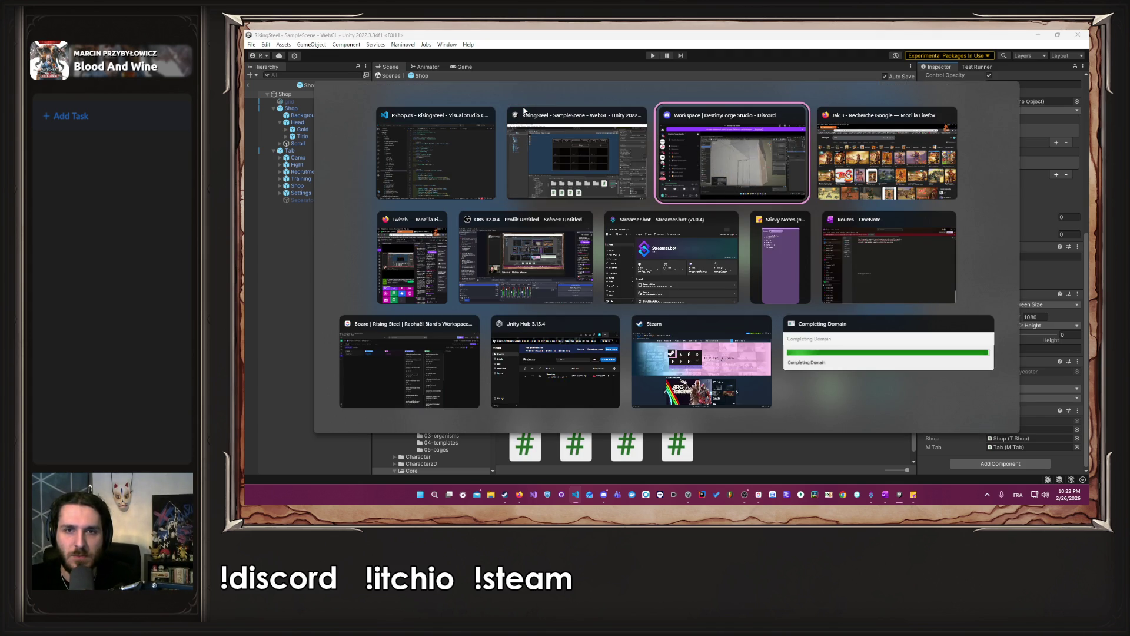
{"action": "key", "text": "Escape"}
{"action": "key", "text": "alt+Tab"}
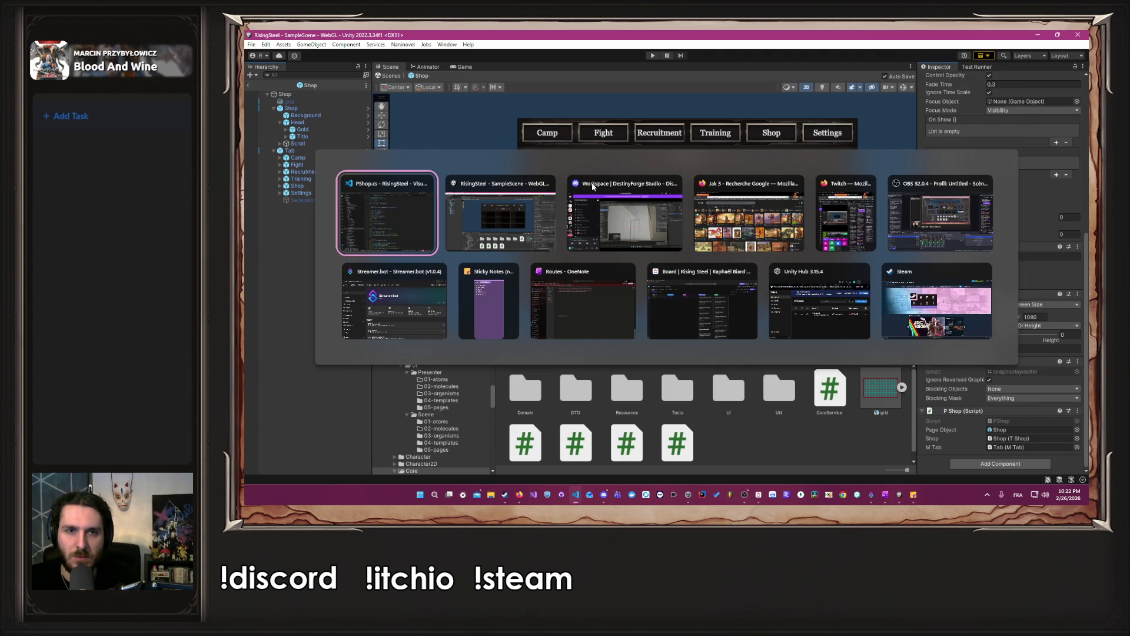
{"action": "left_click", "coordinate": [651, 55]}
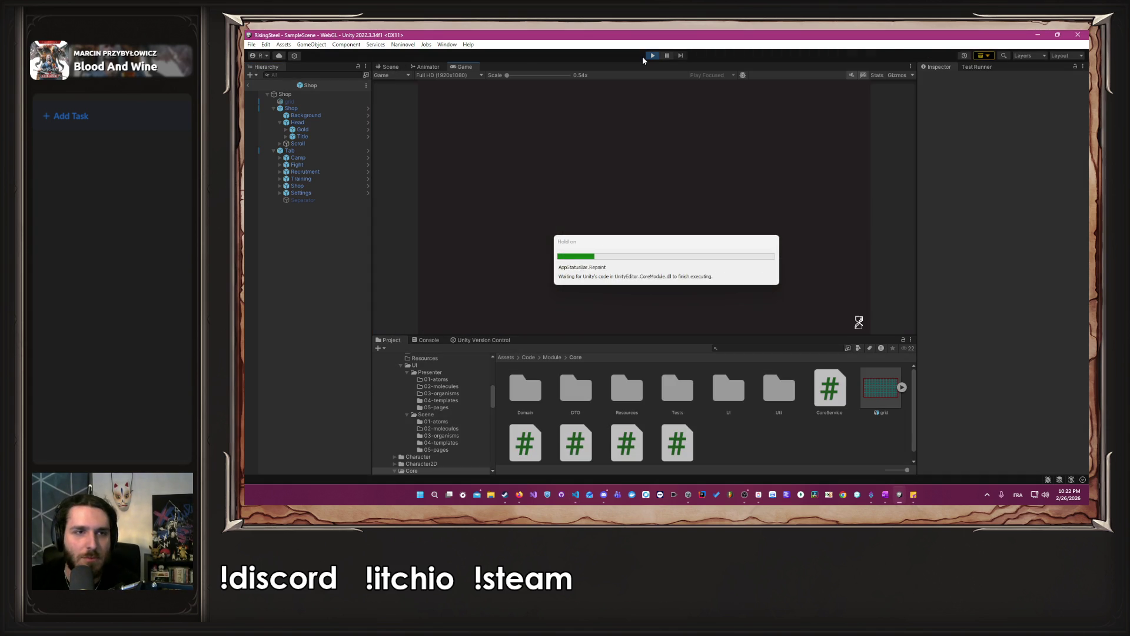
{"action": "left_click", "coordinate": [645, 158]}
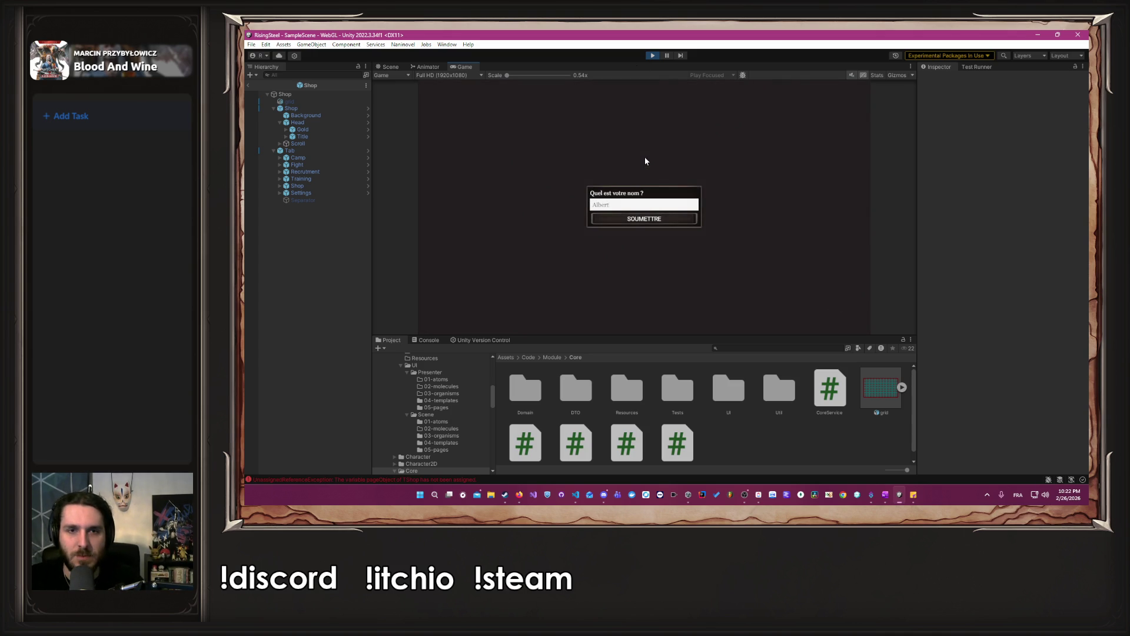
{"action": "key", "text": "Return"}
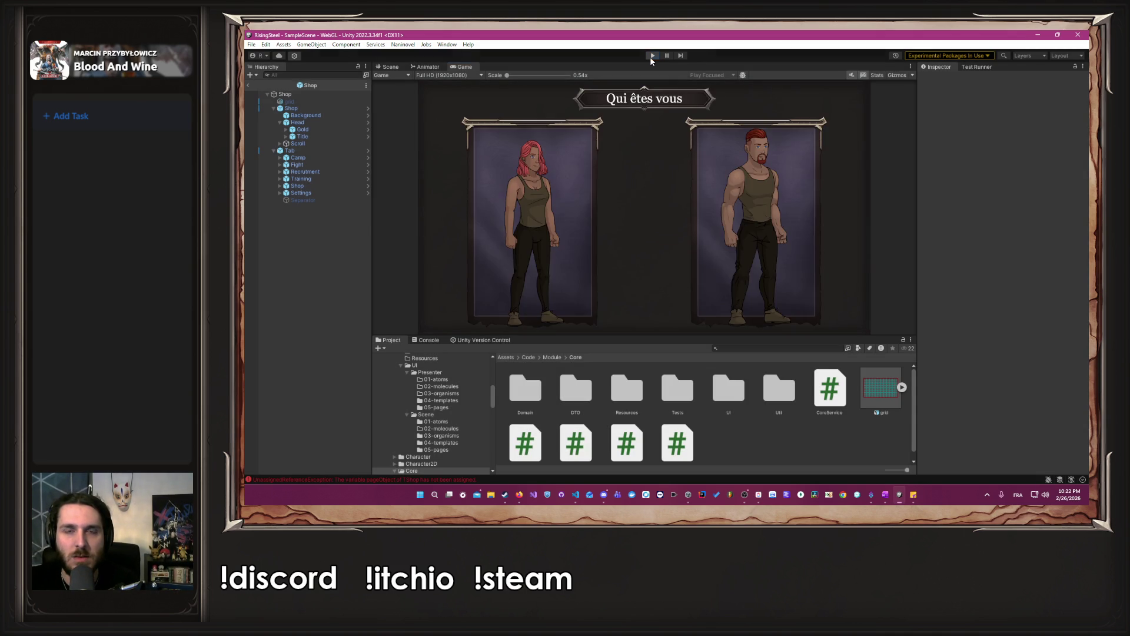
{"action": "left_click", "coordinate": [649, 56]}
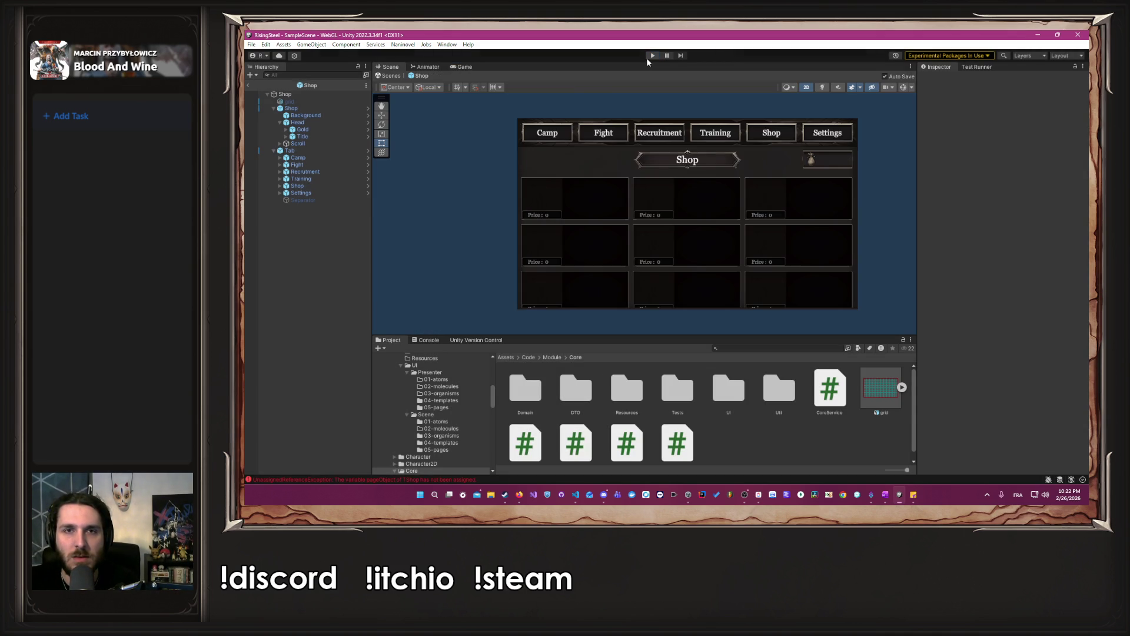
Select the root Shop and show the Console's UnassignedReferenceException for TShop's pageObject.
{"action": "left_click", "coordinate": [278, 94]}
{"action": "scroll", "coordinate": [1074, 249], "scroll_direction": "down", "scroll_amount": 5}
{"action": "mouse_move", "coordinate": [449, 495]}
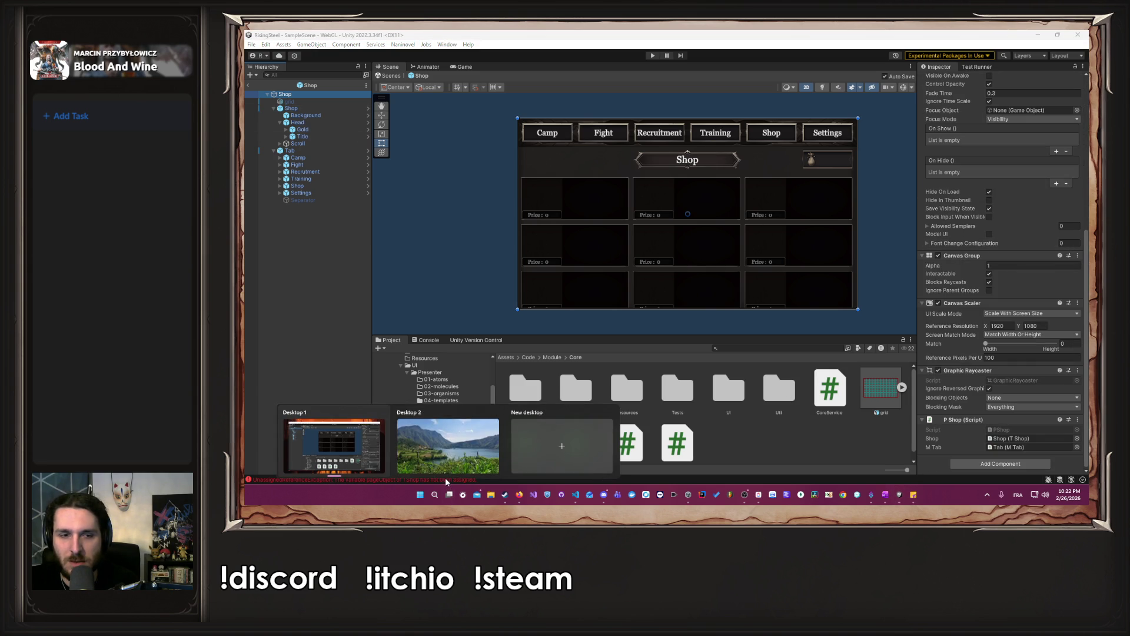
{"action": "left_click", "coordinate": [415, 479]}
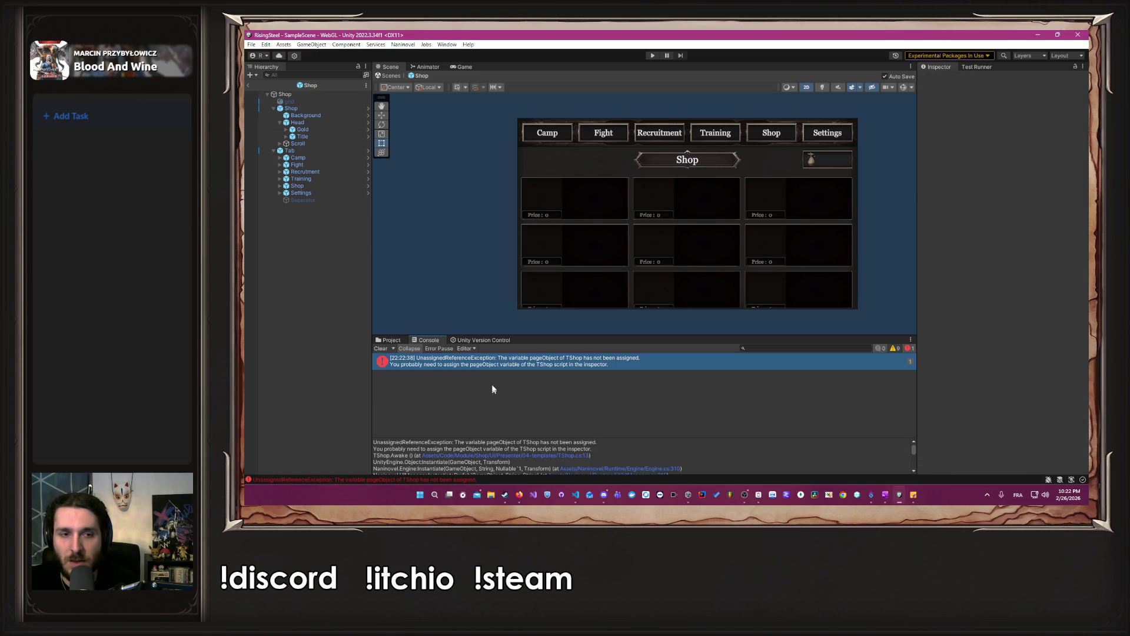
{"action": "double_click", "coordinate": [489, 364]}
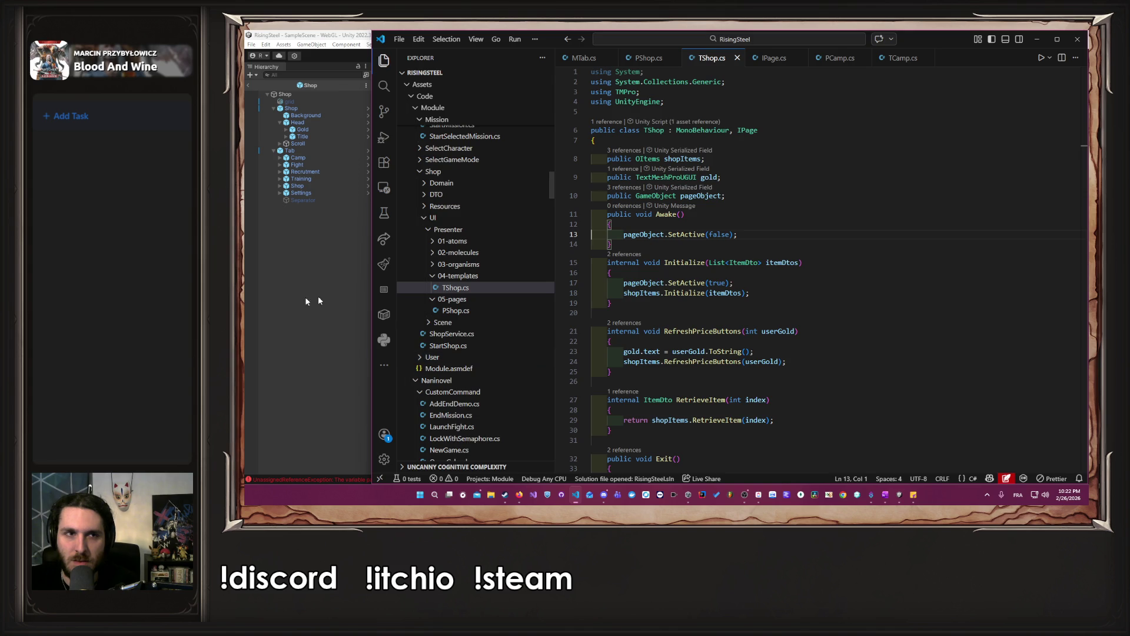
{"action": "left_click", "coordinate": [281, 299]}
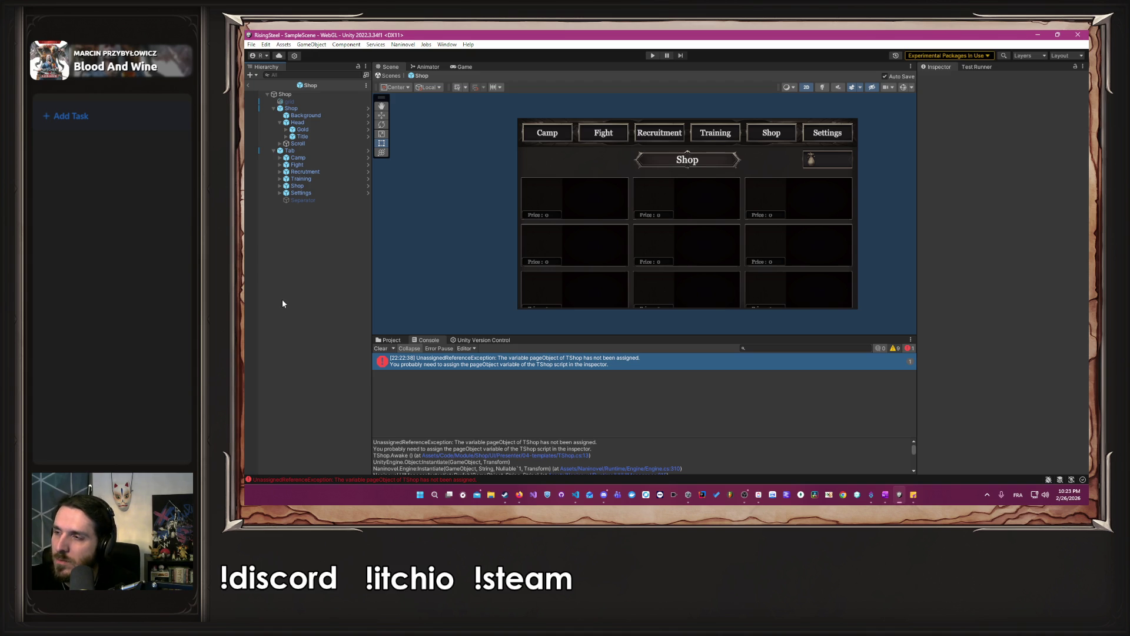
{"action": "left_click", "coordinate": [298, 94]}
{"action": "left_click", "coordinate": [612, 359]}
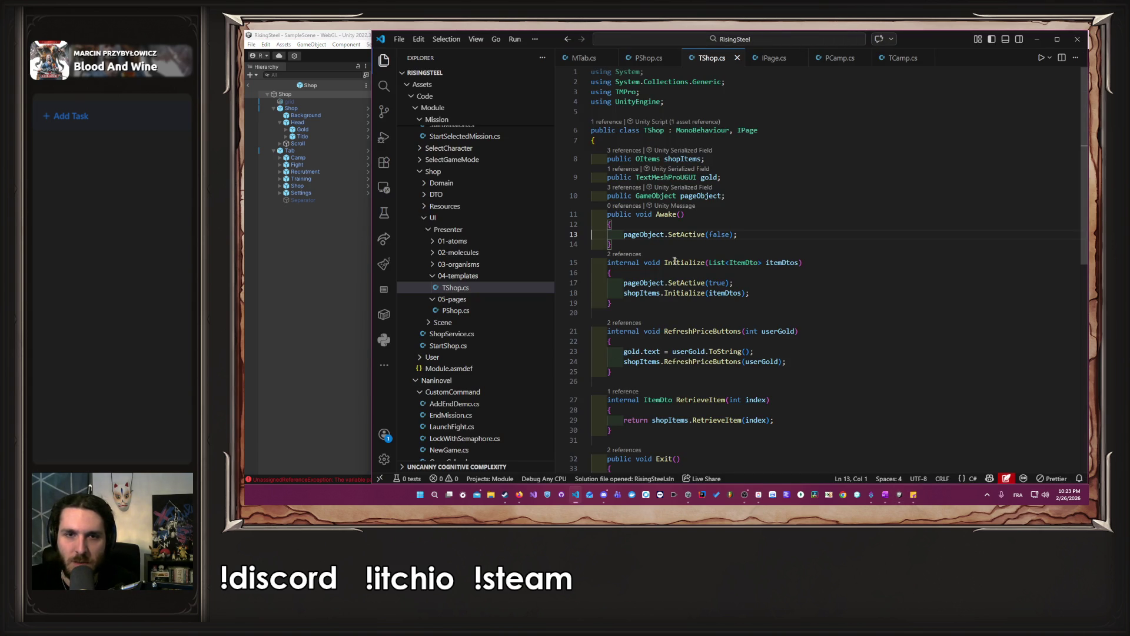
{"action": "double_click", "coordinate": [653, 234]}
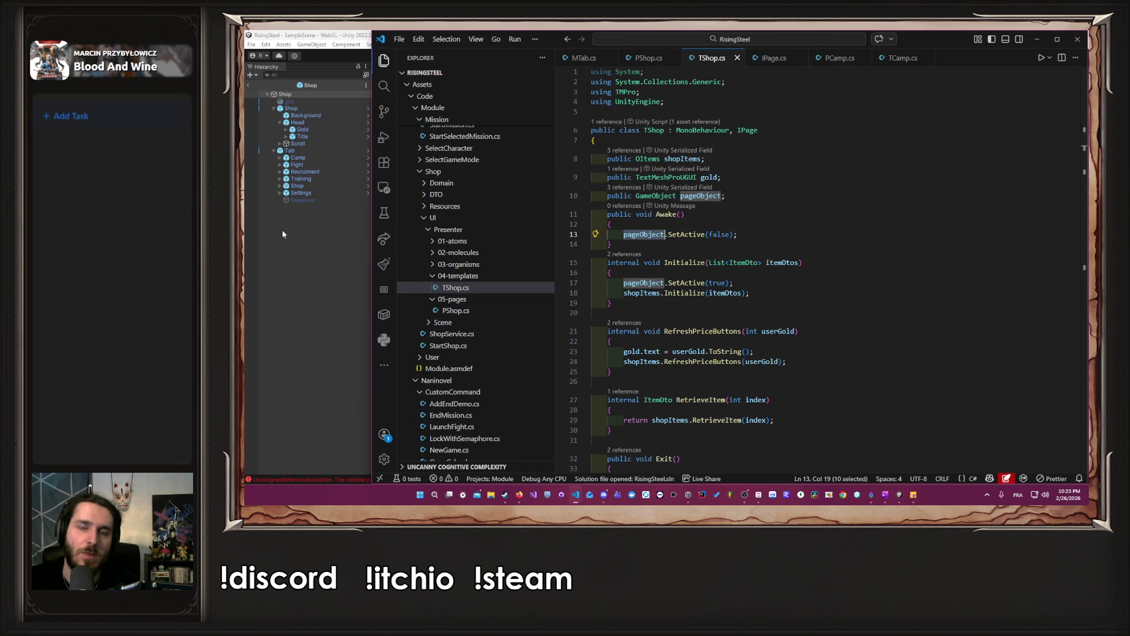
{"action": "left_click", "coordinate": [655, 56]}
{"action": "left_click", "coordinate": [301, 263]}
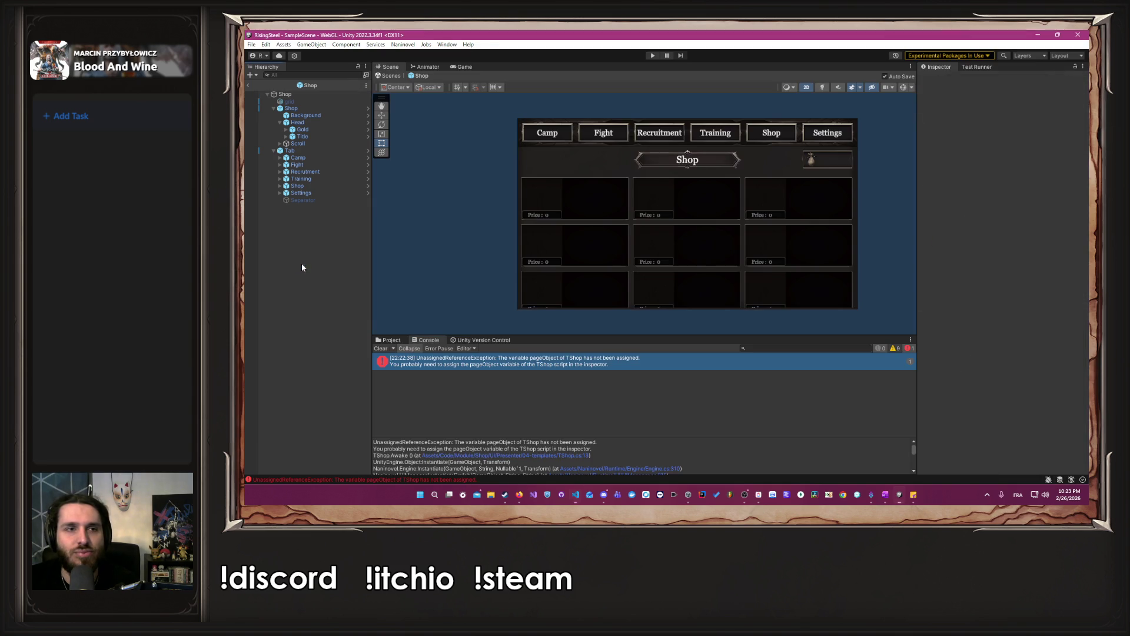
{"action": "left_click", "coordinate": [321, 107]}
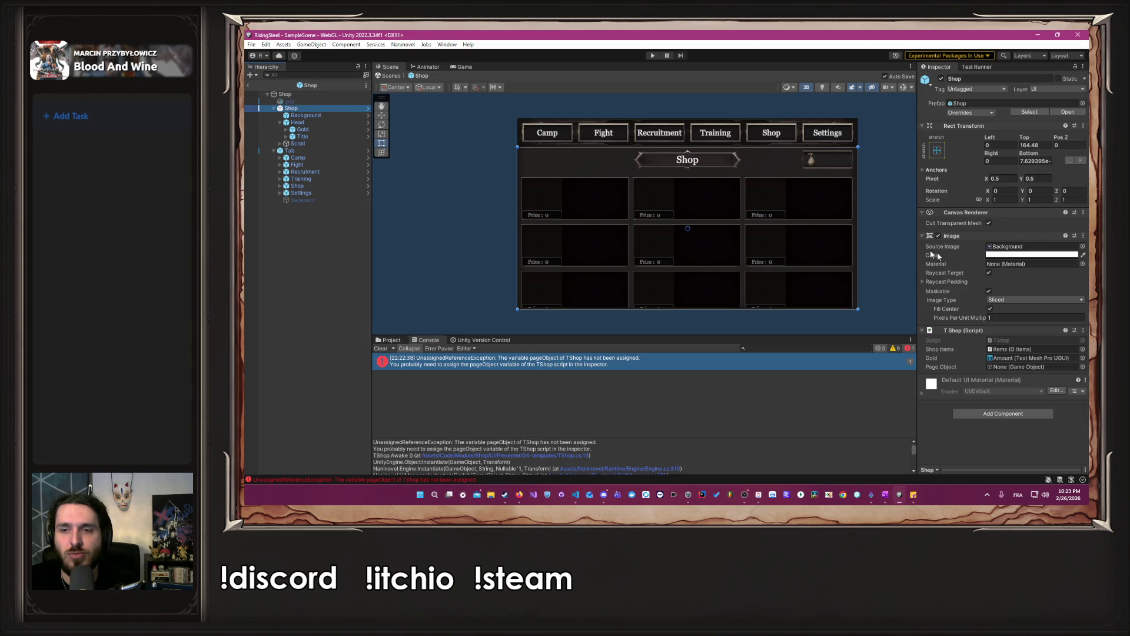
Assign the child Shop object to TShop's Page Object field and start Play mode.
{"action": "left_click", "coordinate": [328, 95]}
{"action": "scroll", "coordinate": [965, 277], "scroll_direction": "down", "scroll_amount": 5}
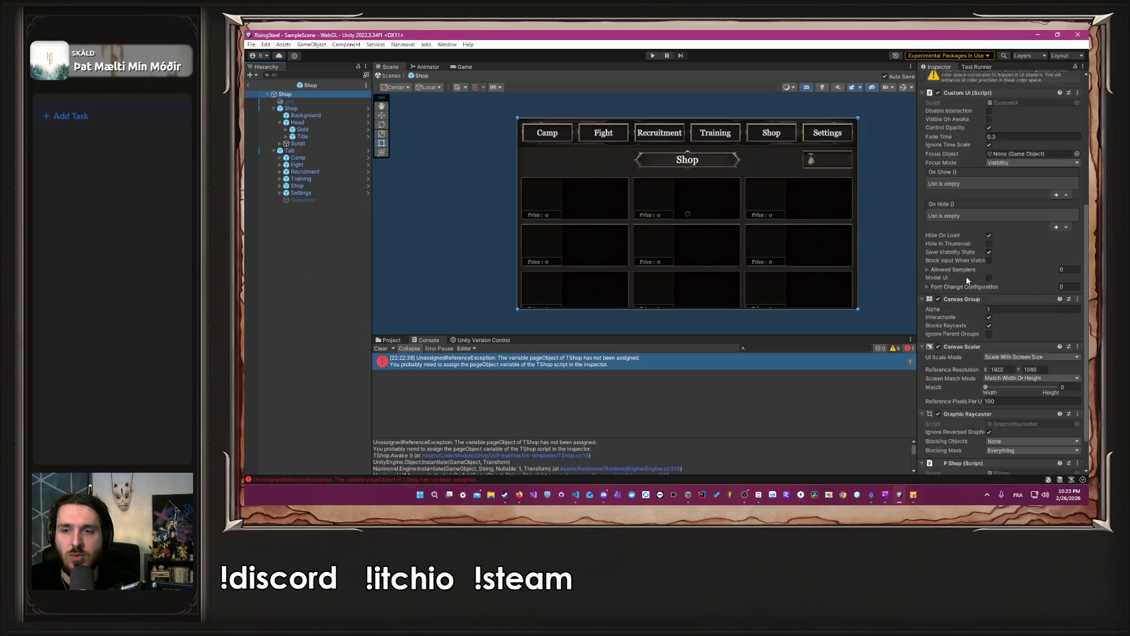
{"action": "left_click", "coordinate": [310, 109]}
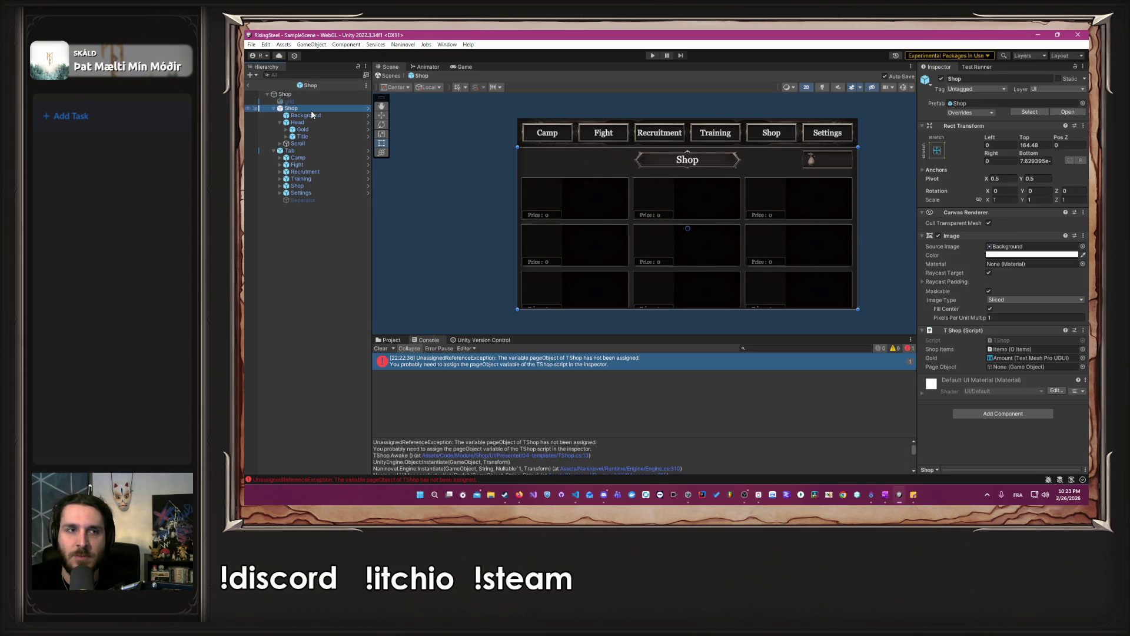
{"action": "left_click_drag", "start_coordinate": [312, 112], "coordinate": [1030, 366]}
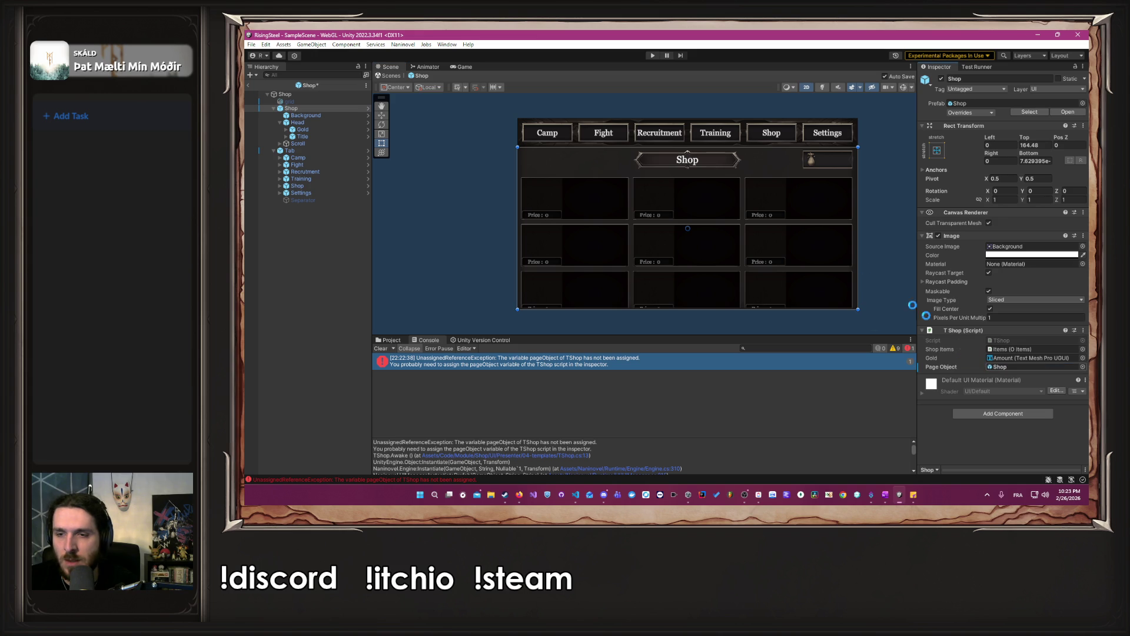
{"action": "left_click", "coordinate": [653, 55]}
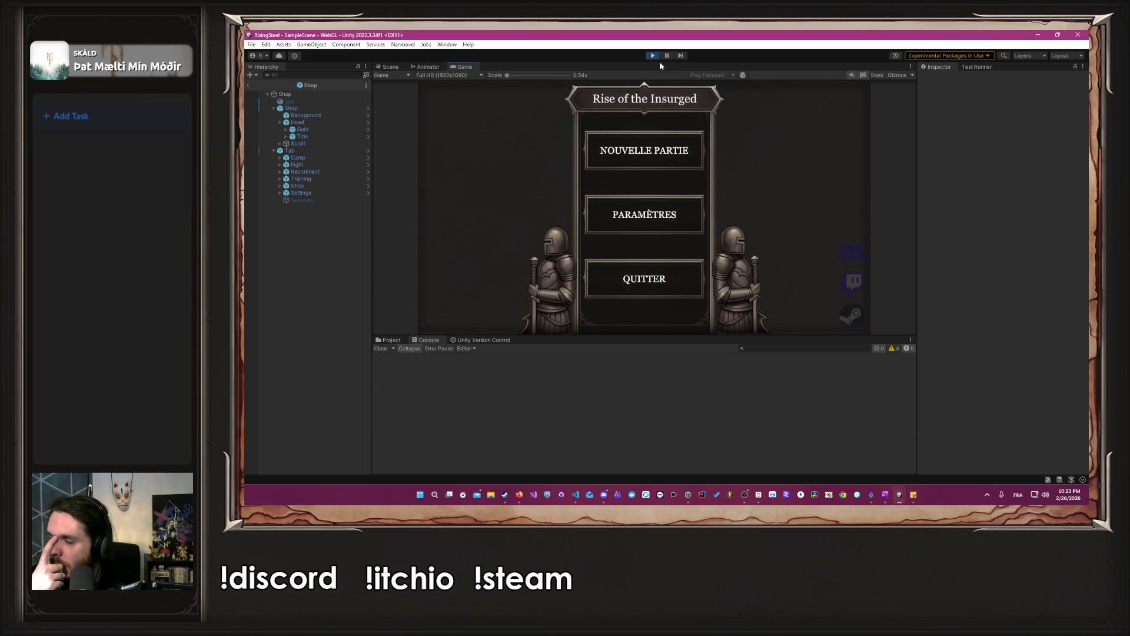
Start a new game, confirm the name, pick the right character, skip the tutorial and open Shop.
{"action": "left_click", "coordinate": [626, 151]}
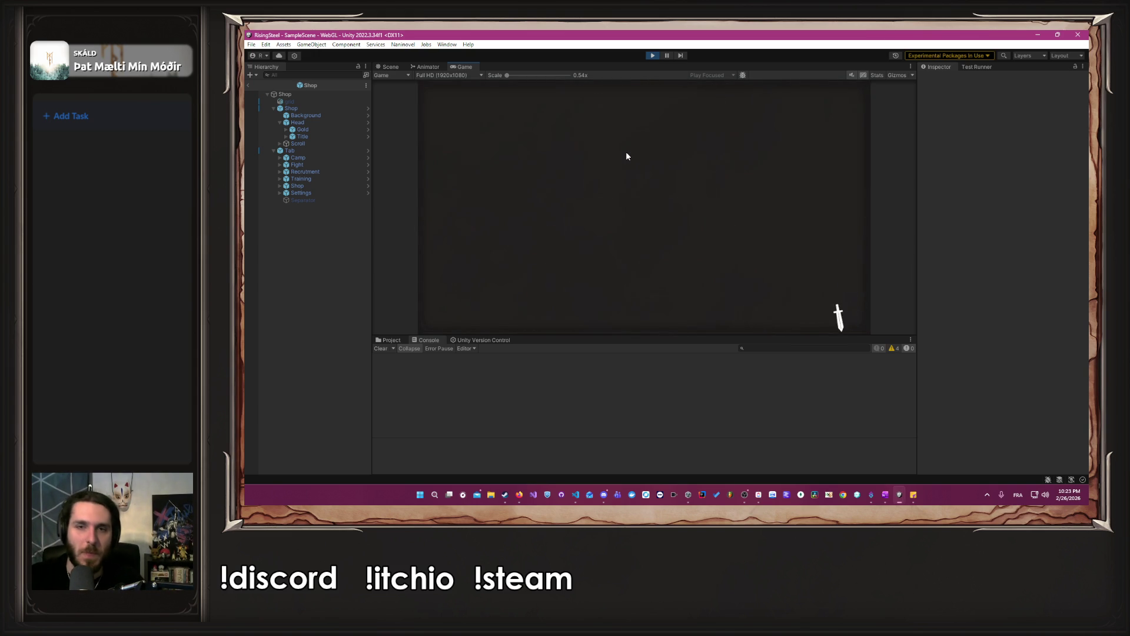
{"action": "key", "text": "Return"}
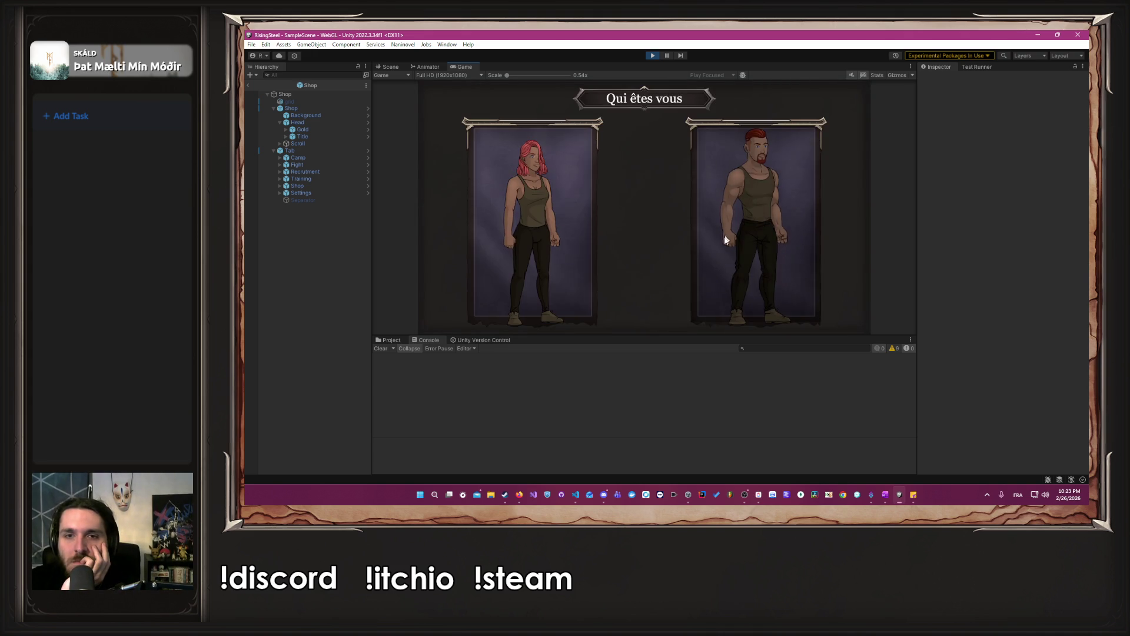
{"action": "left_click", "coordinate": [725, 234]}
{"action": "left_click", "coordinate": [648, 204]}
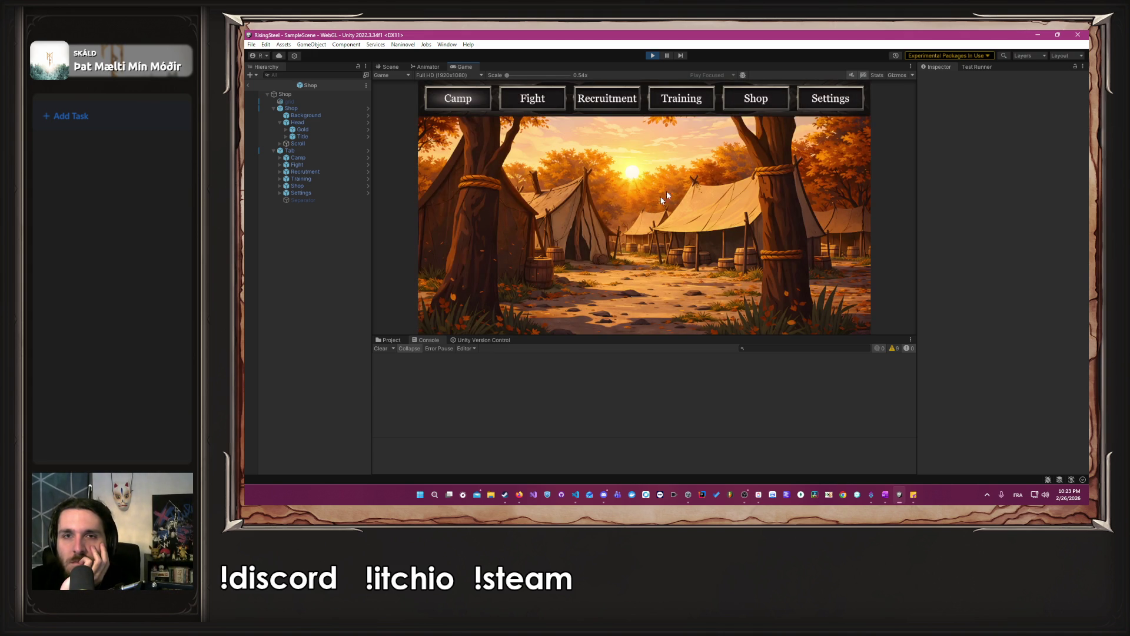
{"action": "left_click", "coordinate": [744, 98]}
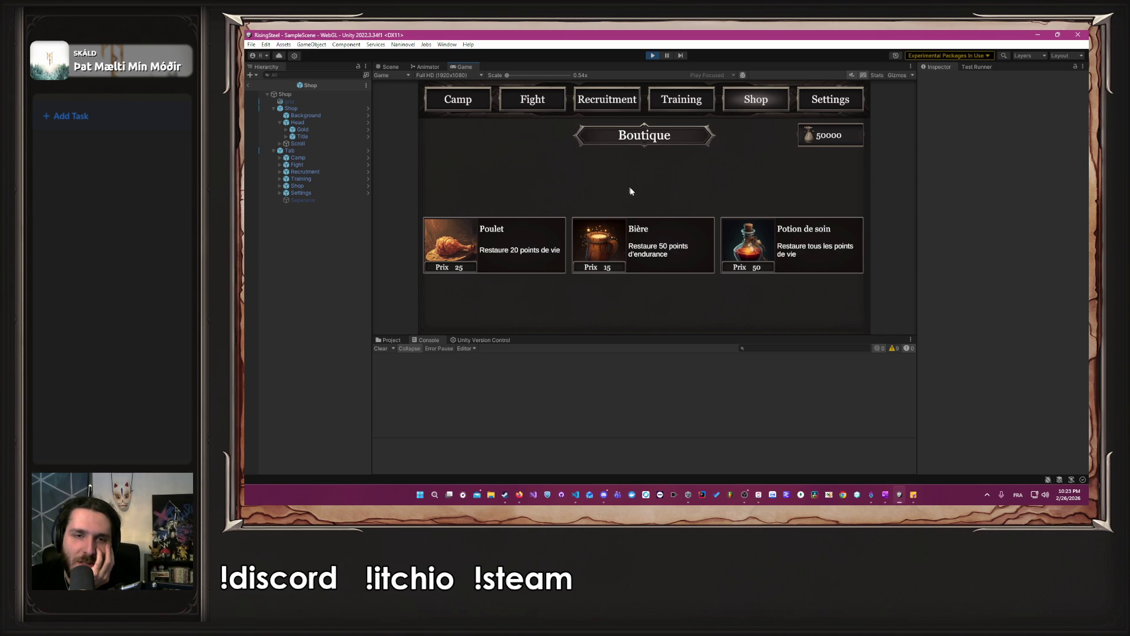
{"action": "scroll", "coordinate": [627, 185], "scroll_direction": "up", "scroll_amount": 2}
{"action": "scroll", "coordinate": [570, 176], "scroll_direction": "down", "scroll_amount": 3}
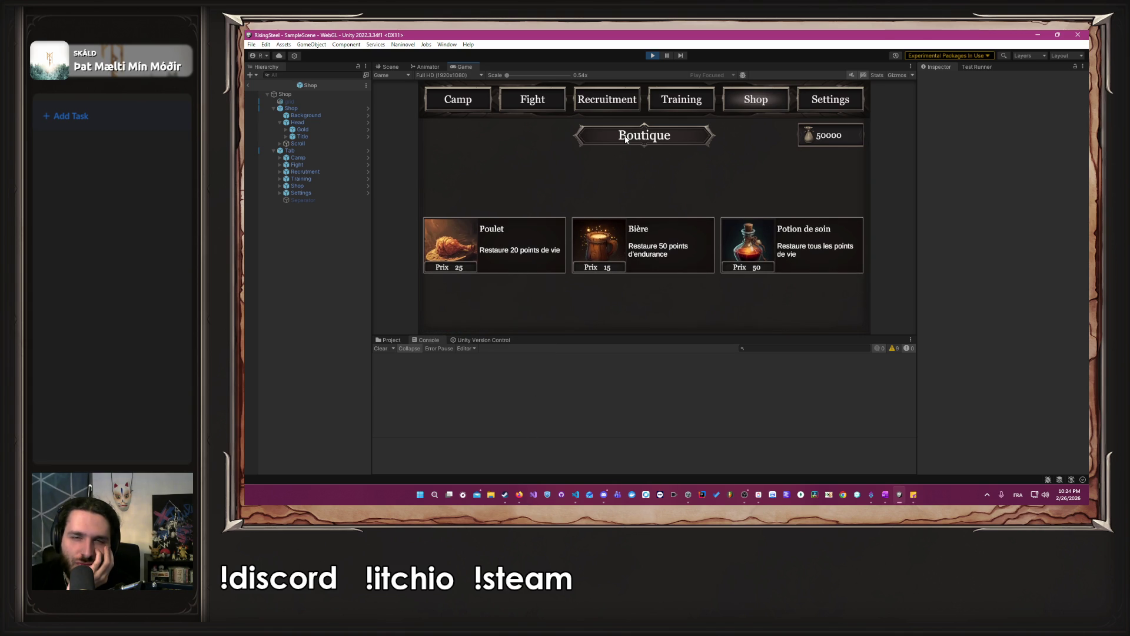
Switch between the Fight and Shop tabs to check the three Boutique items, then stop Play mode.
{"action": "left_click", "coordinate": [536, 103]}
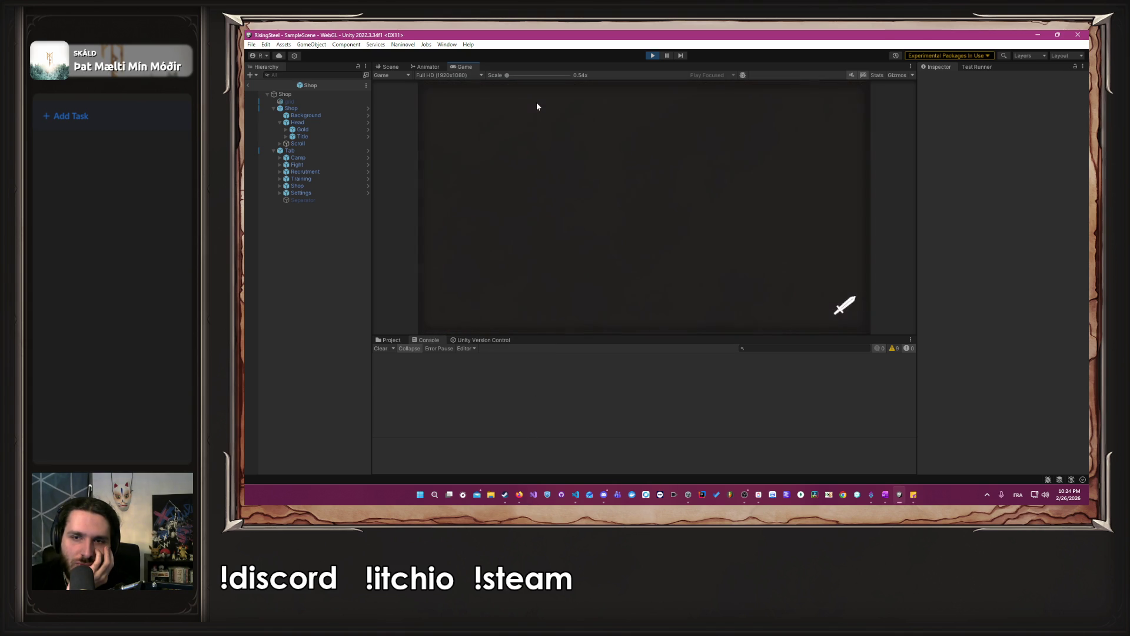
{"action": "left_click", "coordinate": [849, 95]}
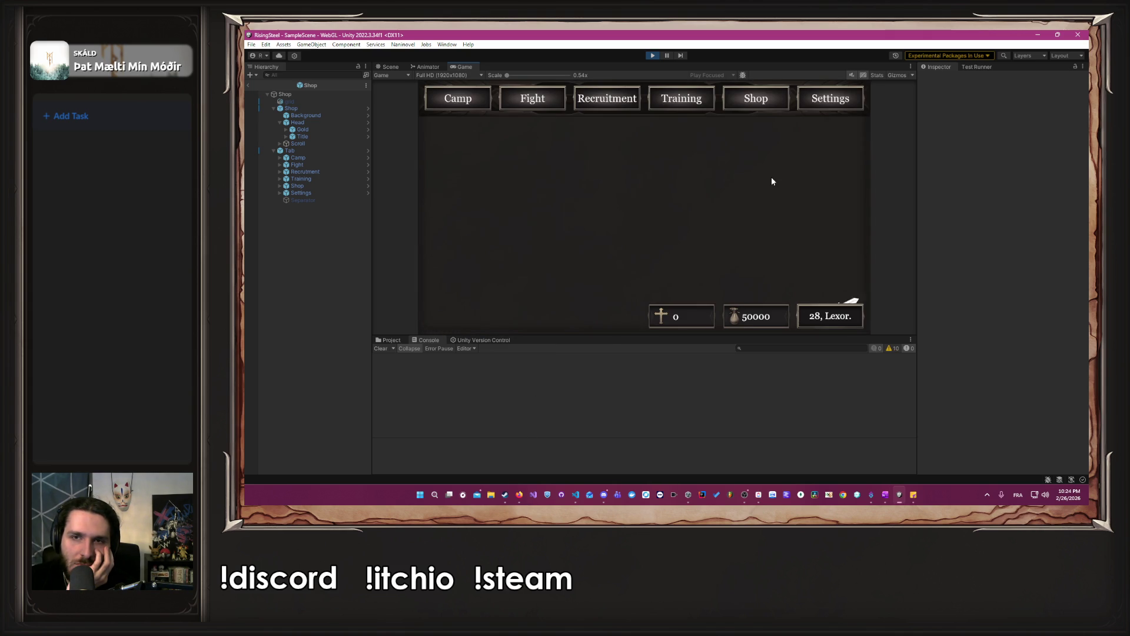
{"action": "left_click", "coordinate": [751, 104]}
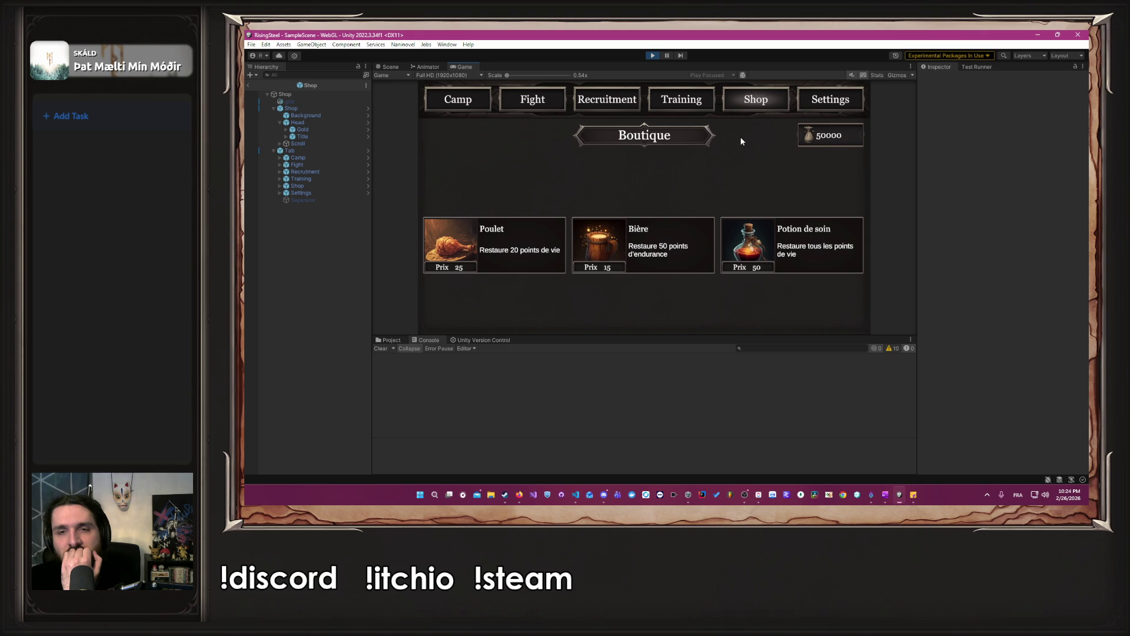
{"action": "left_click", "coordinate": [495, 112]}
{"action": "left_click", "coordinate": [530, 113]}
{"action": "left_click", "coordinate": [848, 94]}
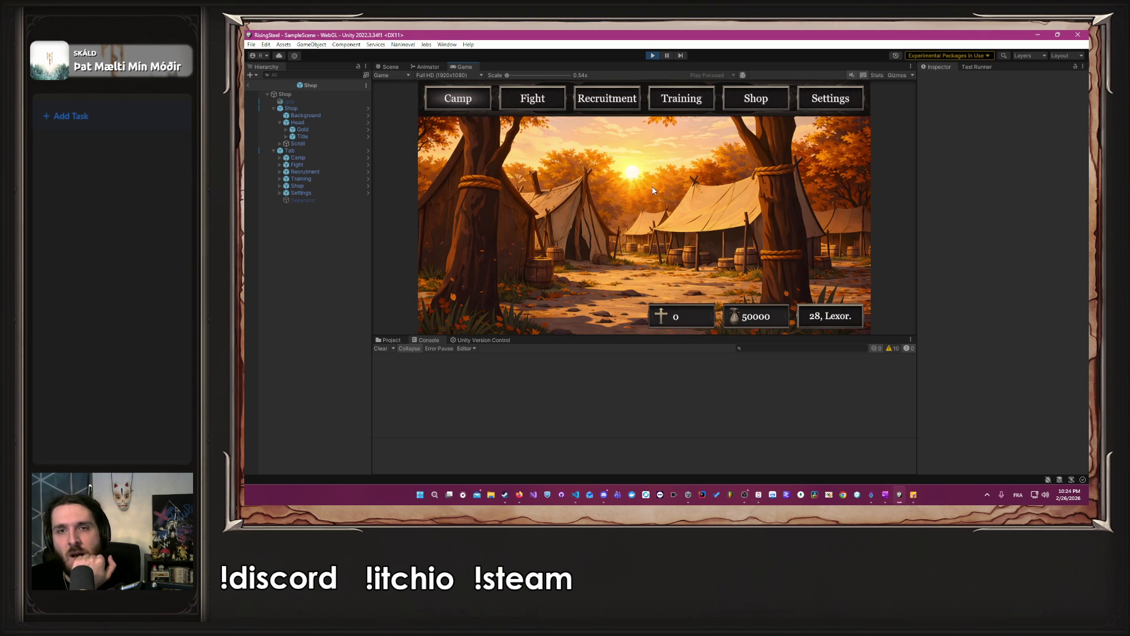
{"action": "left_click", "coordinate": [751, 98]}
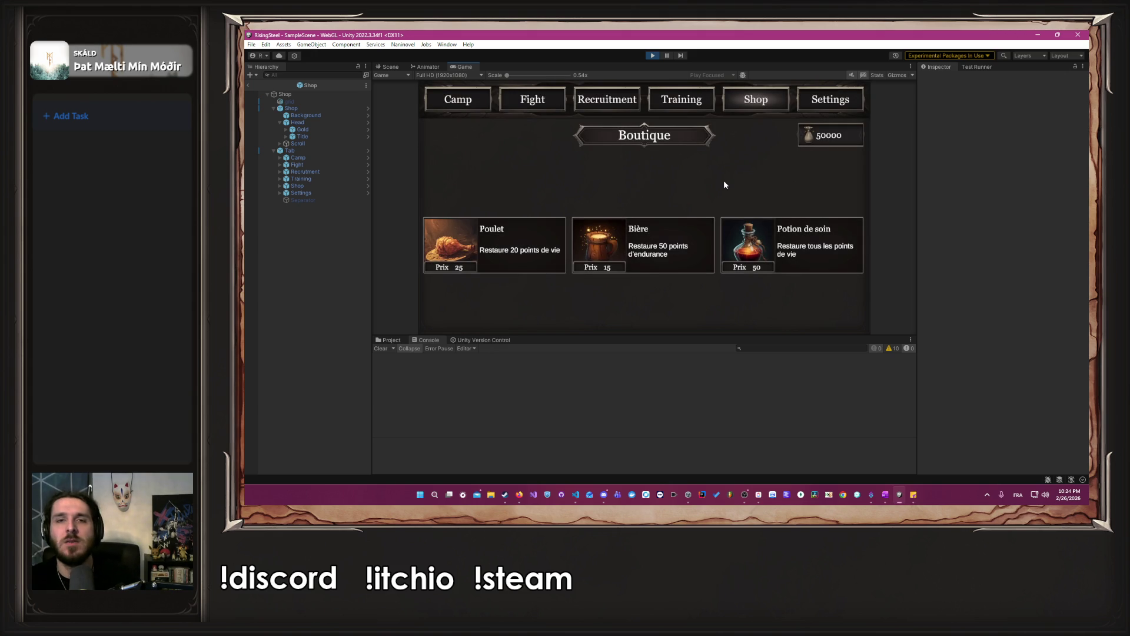
{"action": "left_click", "coordinate": [652, 55]}
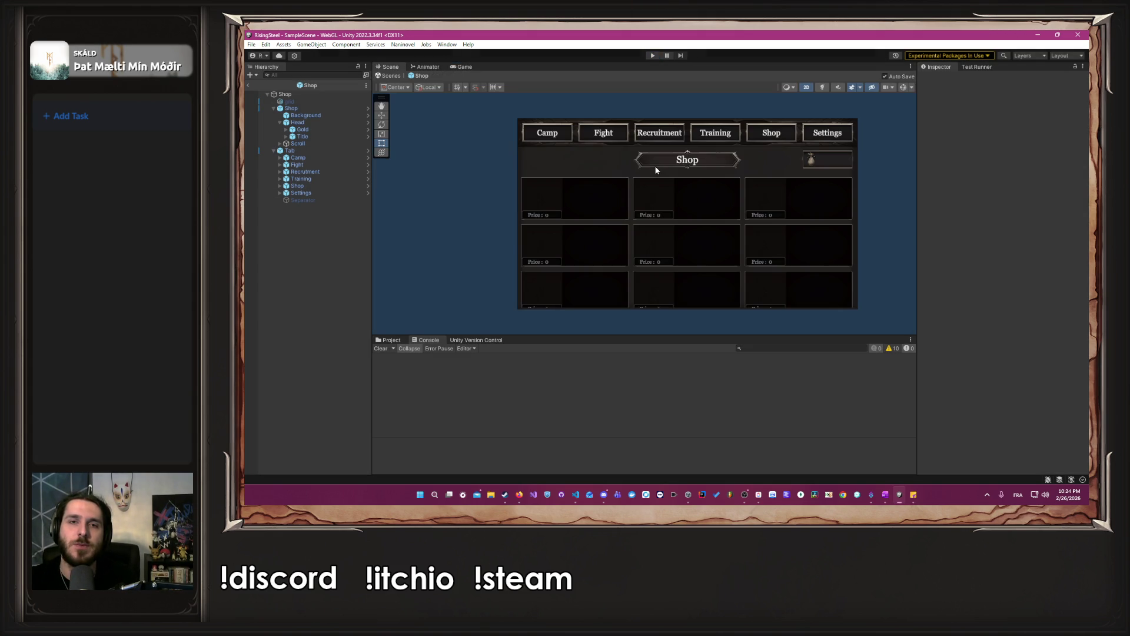
Hide the Shop Title banner by unticking its active checkbox.
{"action": "left_click", "coordinate": [324, 137]}
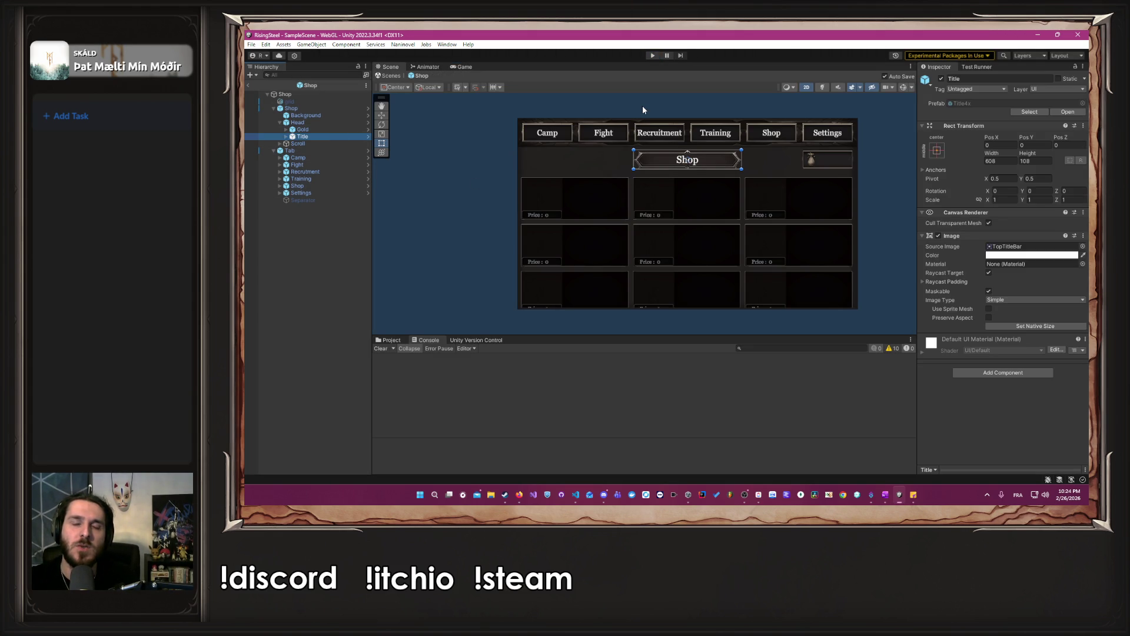
{"action": "left_click", "coordinate": [940, 83]}
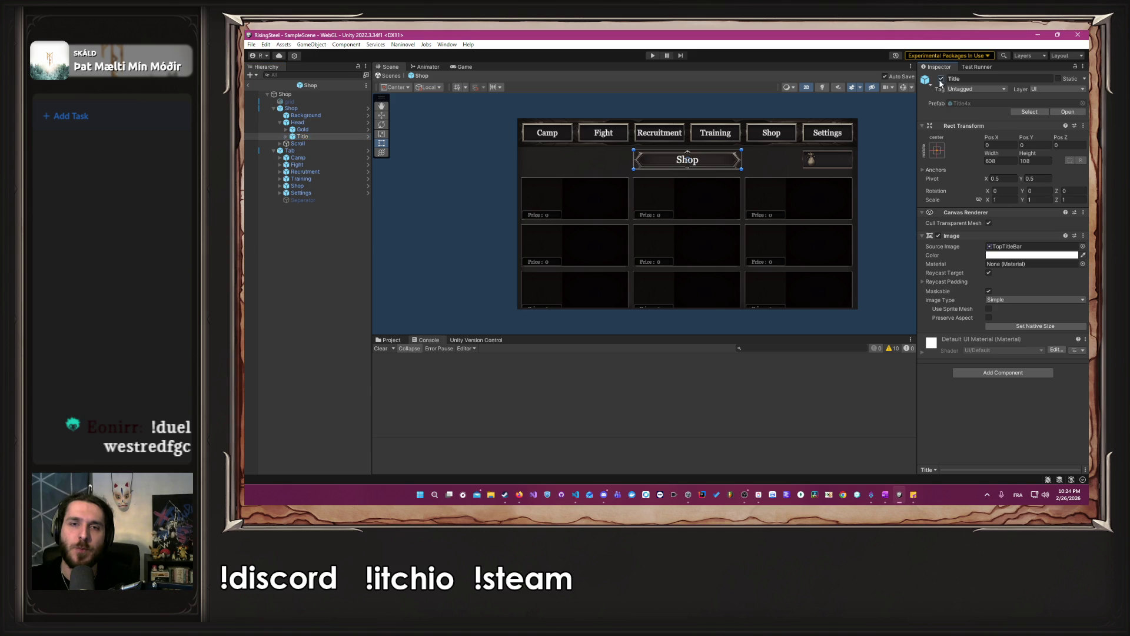
{"action": "left_click", "coordinate": [940, 80]}
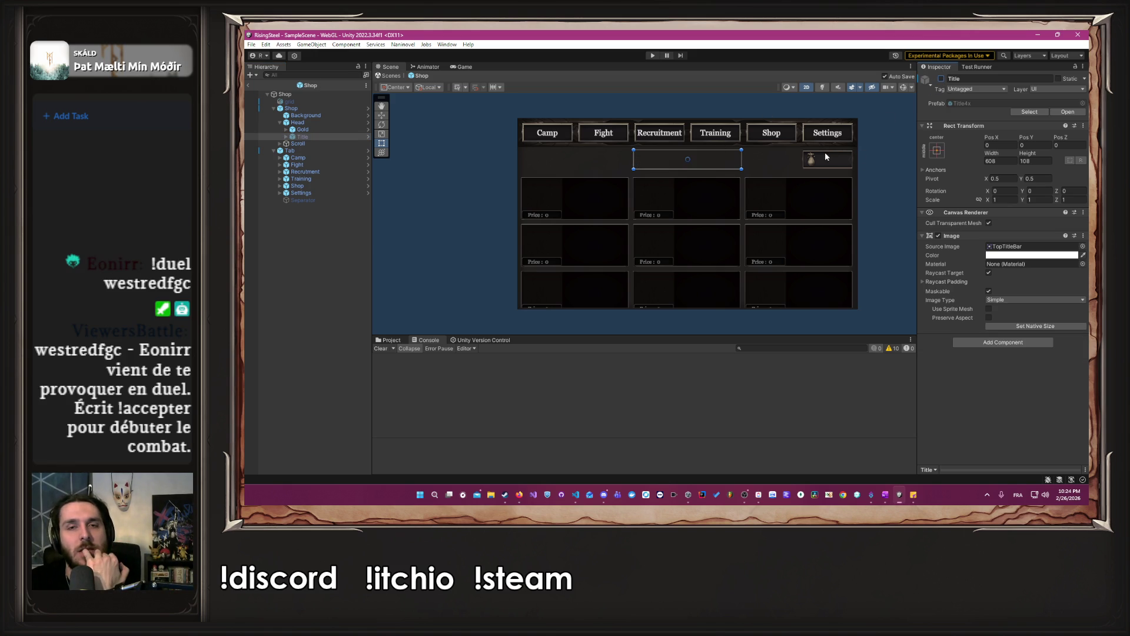
Adjust the Scroll area's top edge to Top 157.61 and save the prefab.
{"action": "left_click", "coordinate": [296, 144]}
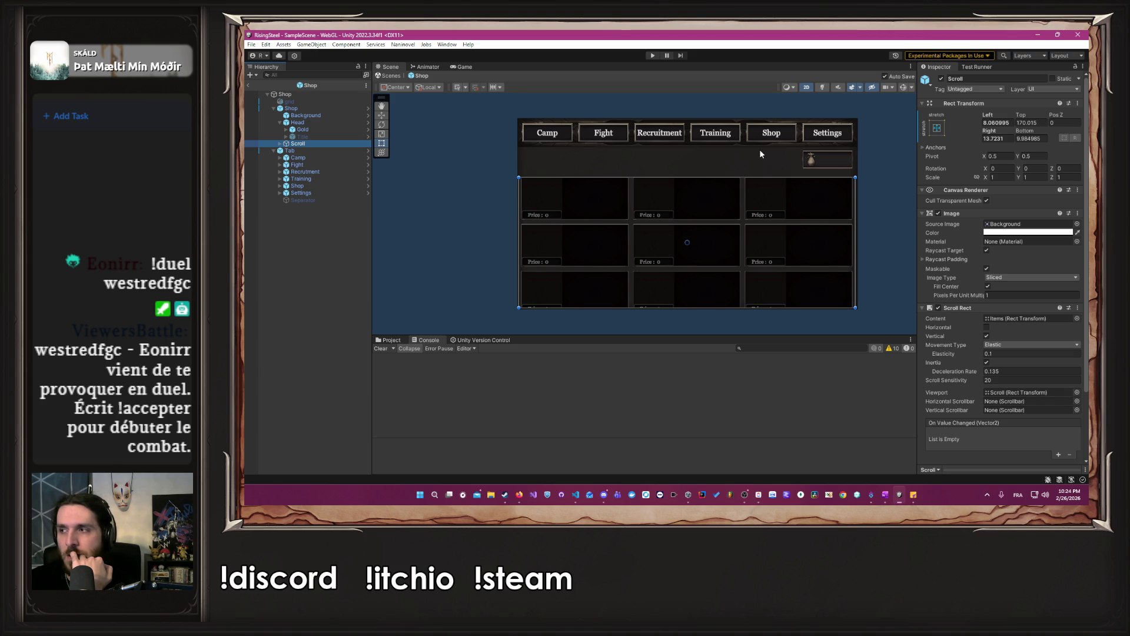
{"action": "left_click_drag", "start_coordinate": [715, 177], "coordinate": [715, 154]}
{"action": "key", "text": "ctrl+s"}
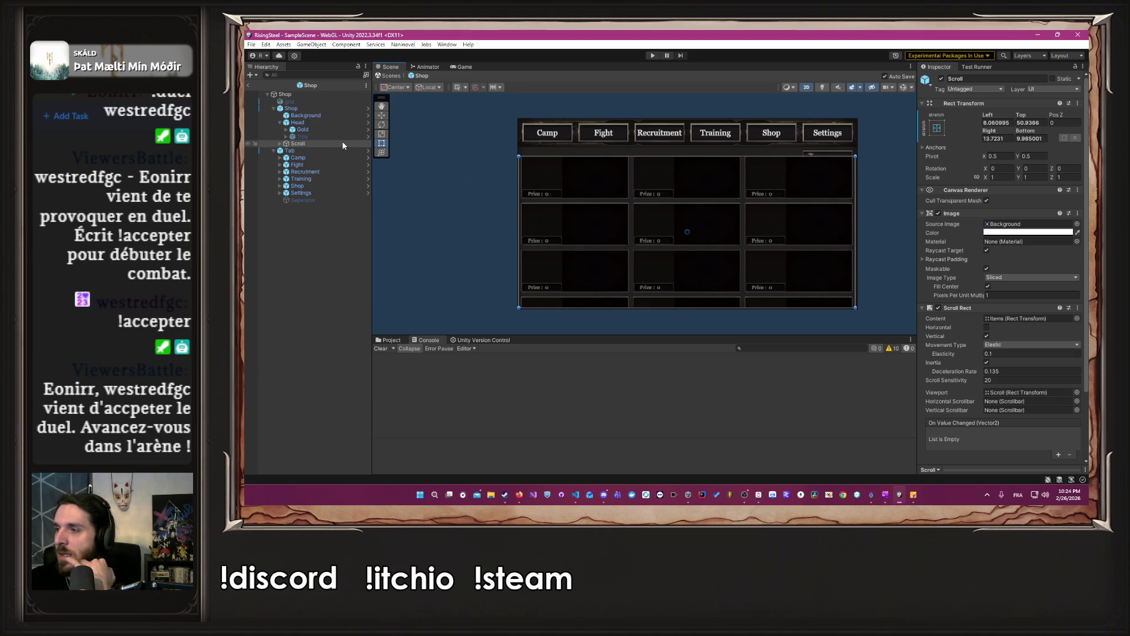
{"action": "left_click_drag", "start_coordinate": [676, 156], "coordinate": [681, 175]}
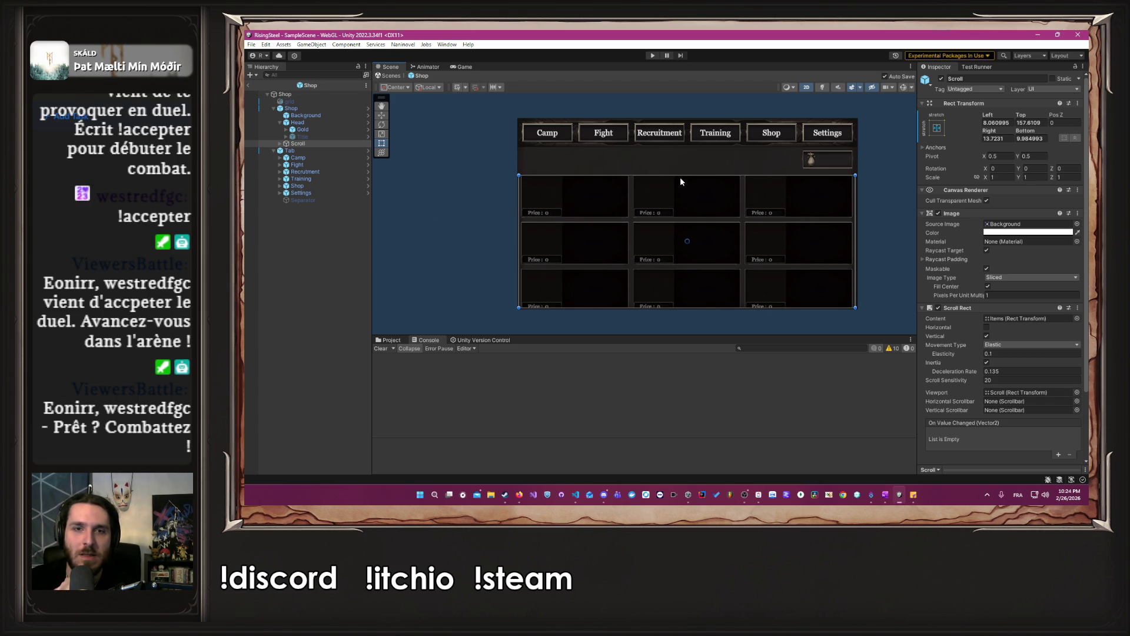
Activate the grid object to show the three-column price-card layout, then select the Gold counter.
{"action": "left_click", "coordinate": [343, 103]}
{"action": "left_click", "coordinate": [941, 79]}
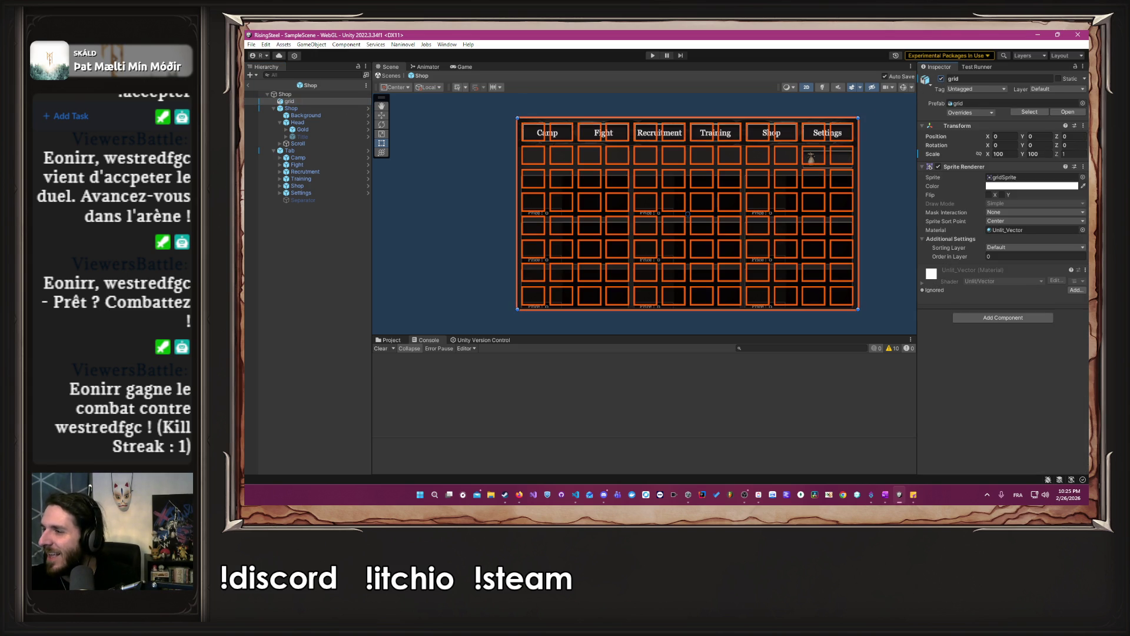
{"action": "key", "text": "alt+Tab"}
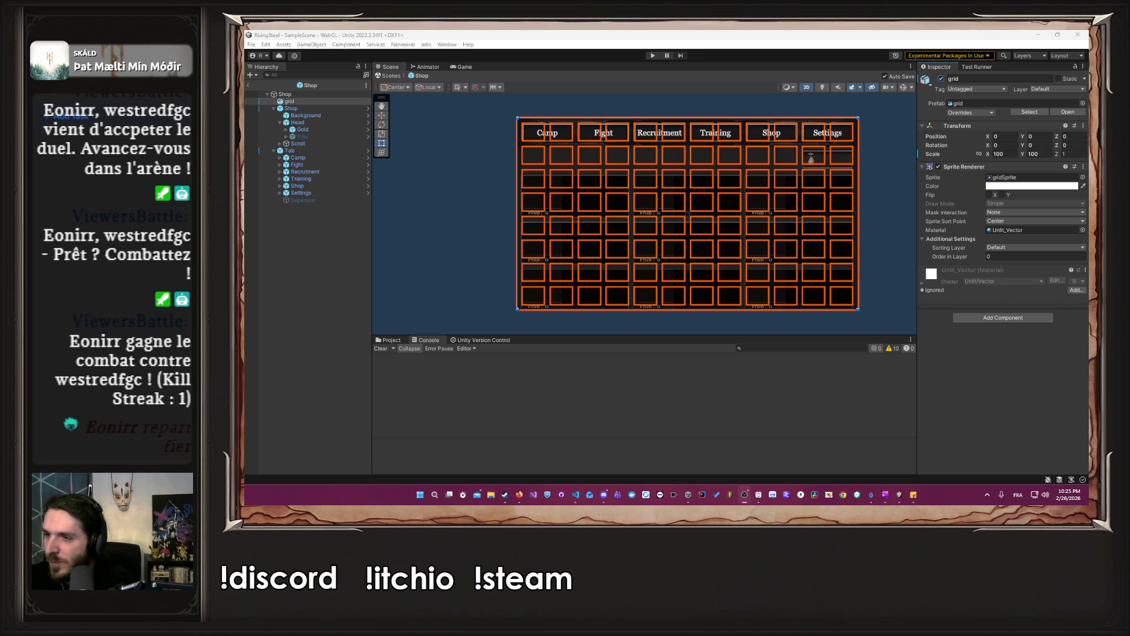
{"action": "mouse_move", "coordinate": [603, 496]}
{"action": "left_click", "coordinate": [879, 187]}
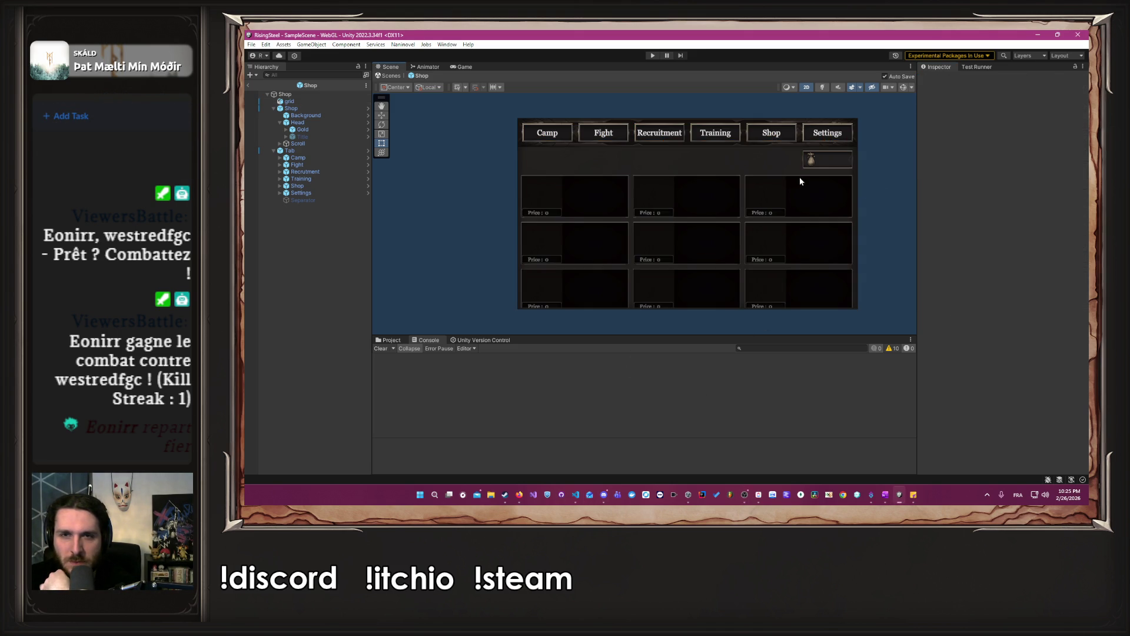
{"action": "scroll", "coordinate": [774, 178], "scroll_direction": "up", "scroll_amount": 3}
{"action": "left_click", "coordinate": [316, 130]}
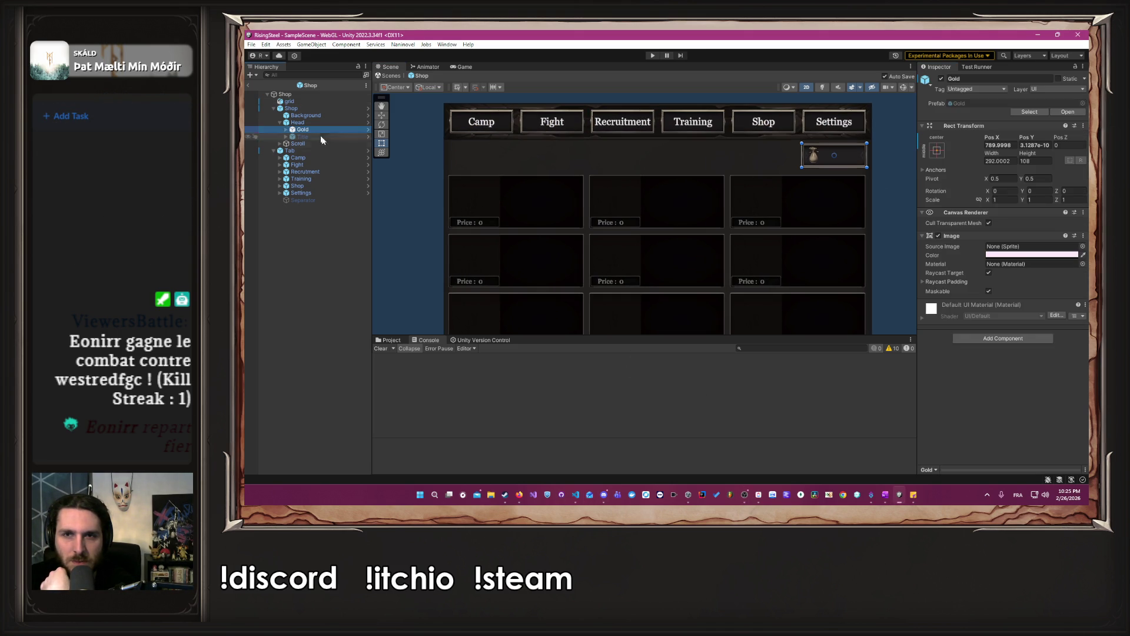
Drag the Gold counter to the panel's bottom-right (Pos Y -773) and start Play mode.
{"action": "scroll", "coordinate": [824, 210], "scroll_direction": "down", "scroll_amount": 2}
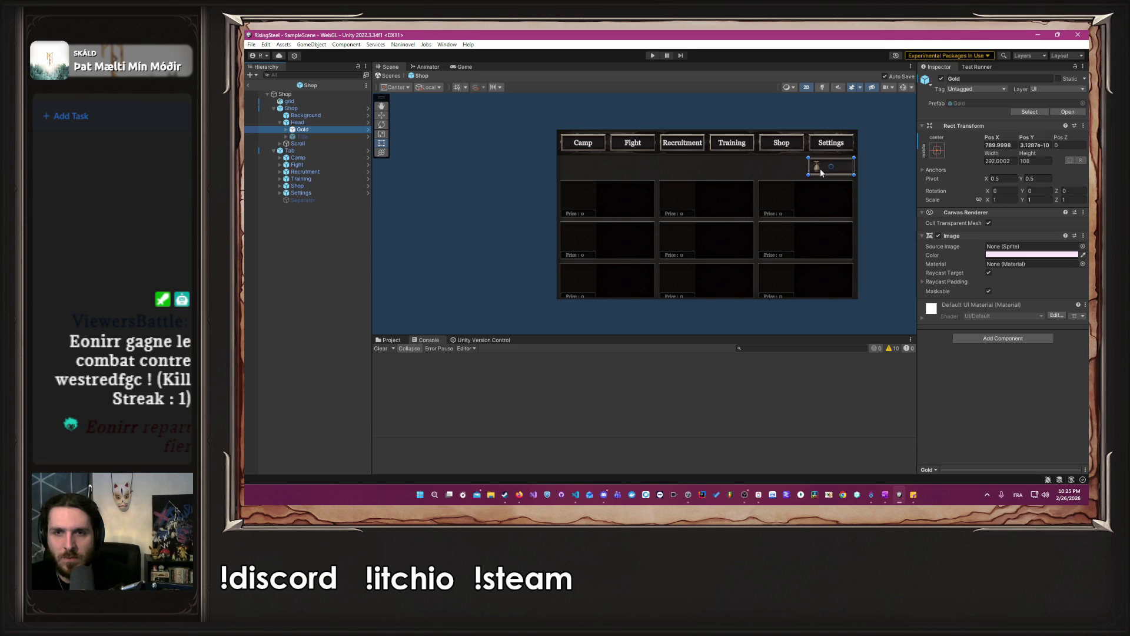
{"action": "left_click_drag", "start_coordinate": [834, 167], "coordinate": [852, 290]}
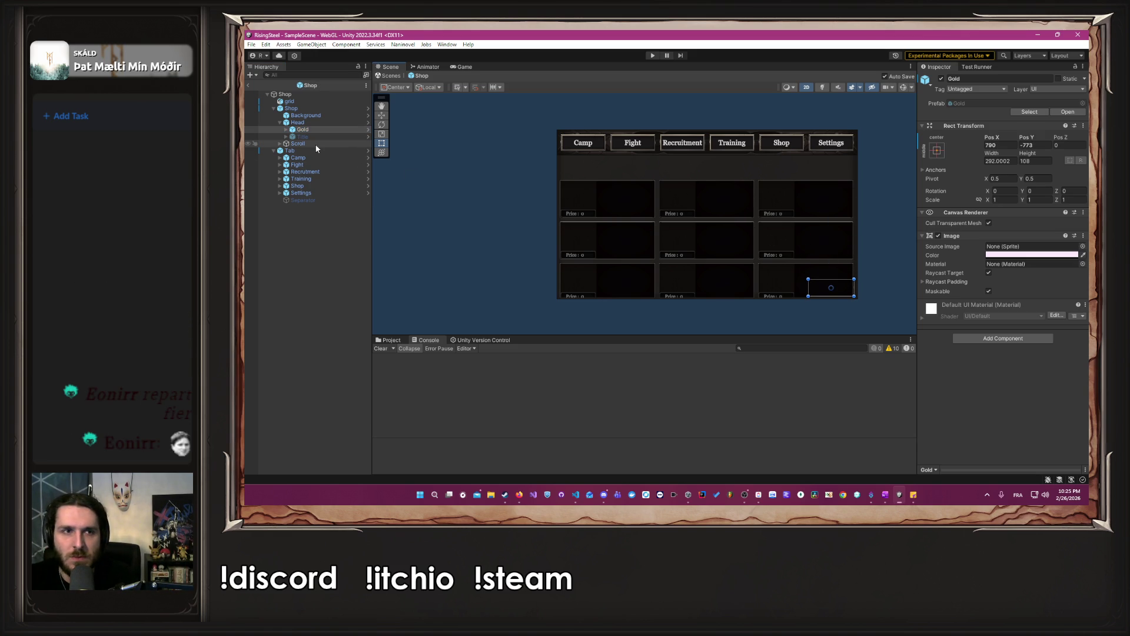
{"action": "left_click", "coordinate": [652, 55]}
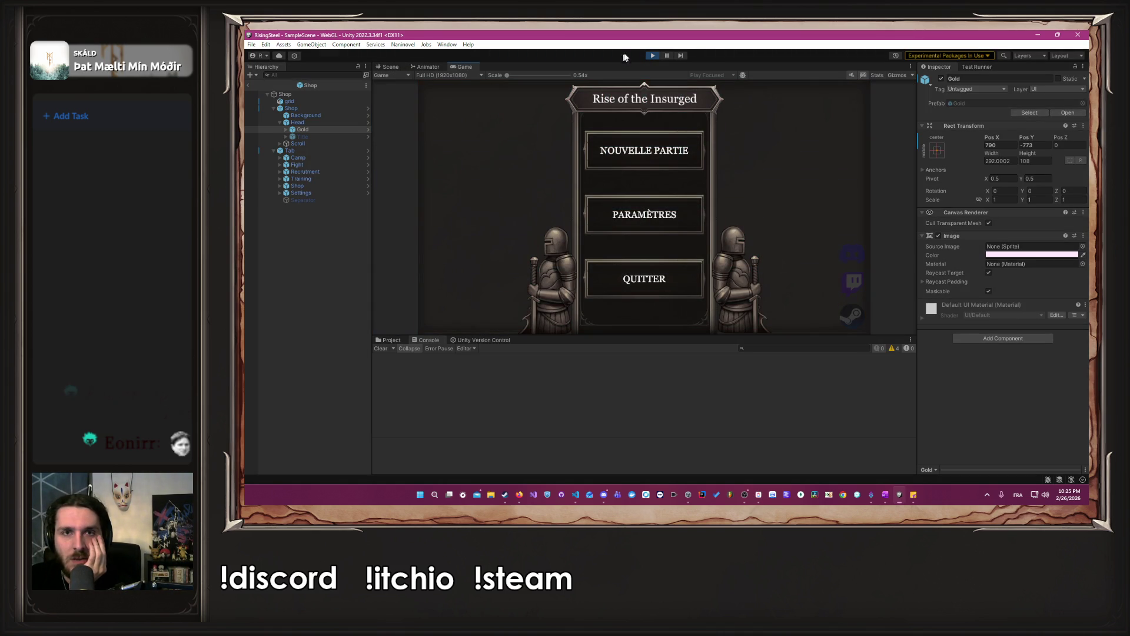
Start a new game, enter a player name, pick the right character, skip the tutorial, open Shop.
{"action": "left_click", "coordinate": [652, 56]}
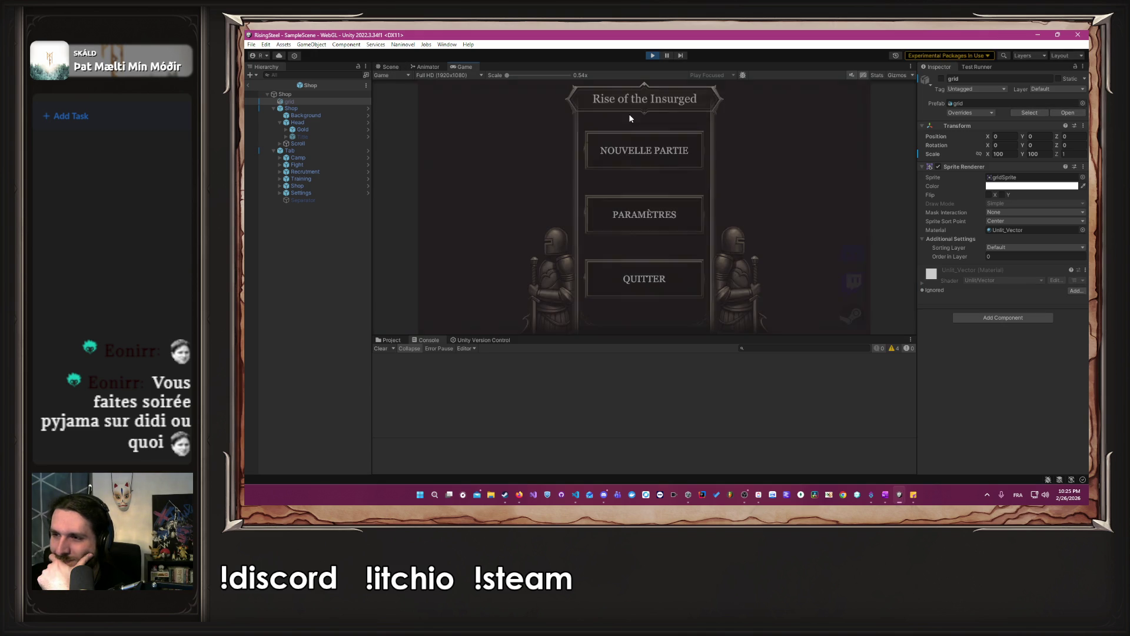
{"action": "left_click", "coordinate": [649, 156]}
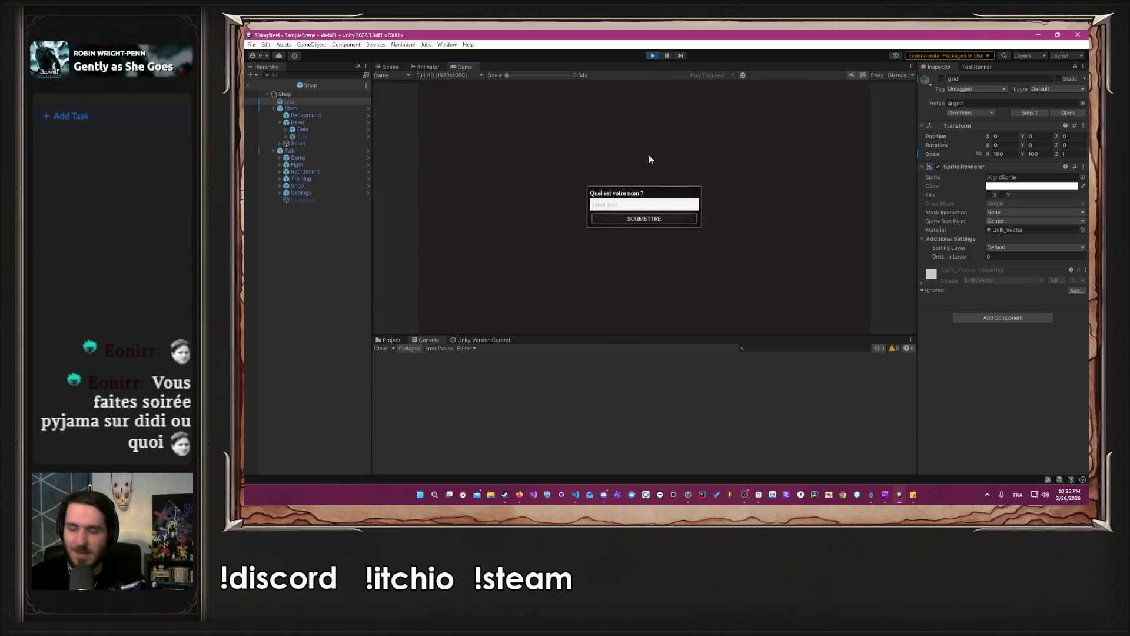
{"action": "type", "text": "Albert"}
{"action": "key", "text": "Return"}
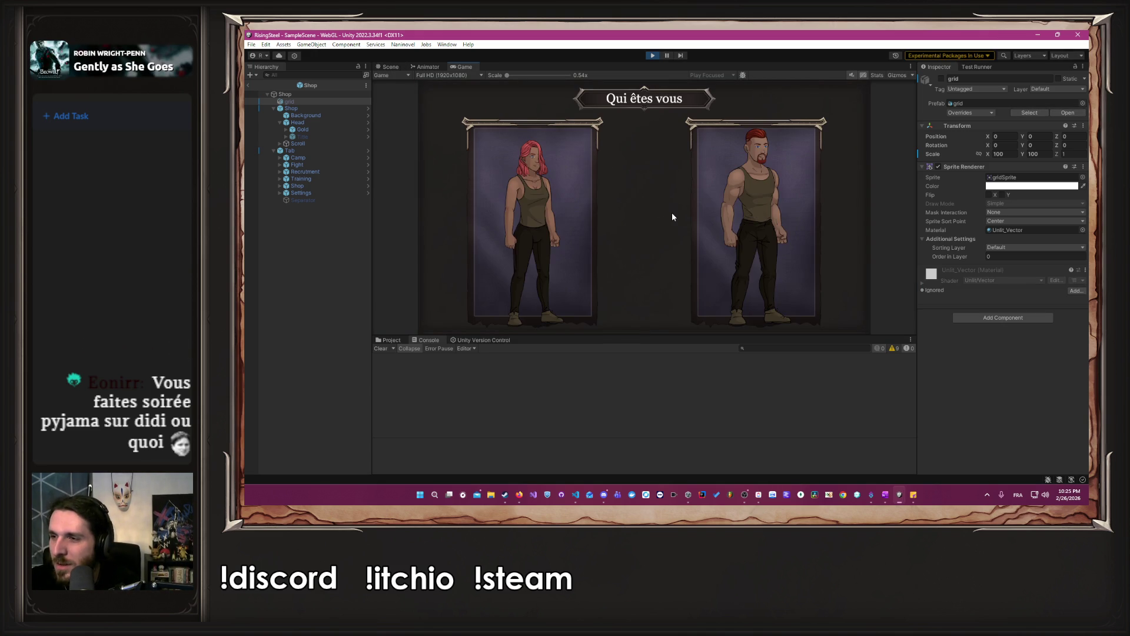
{"action": "left_click", "coordinate": [712, 211]}
{"action": "left_click", "coordinate": [730, 196]}
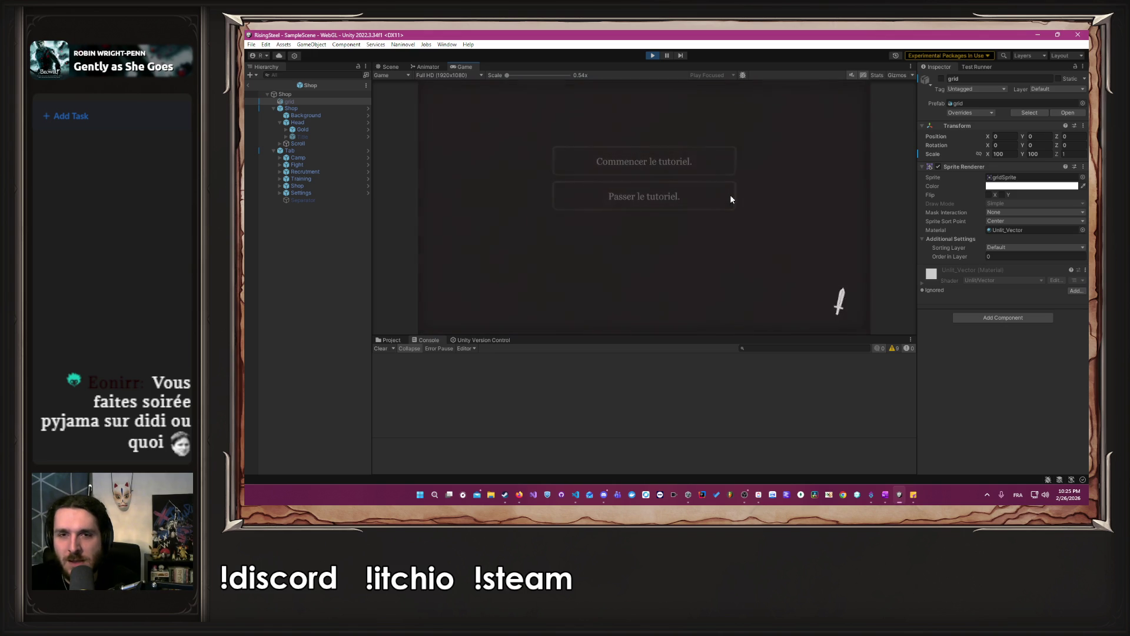
{"action": "left_click", "coordinate": [743, 108]}
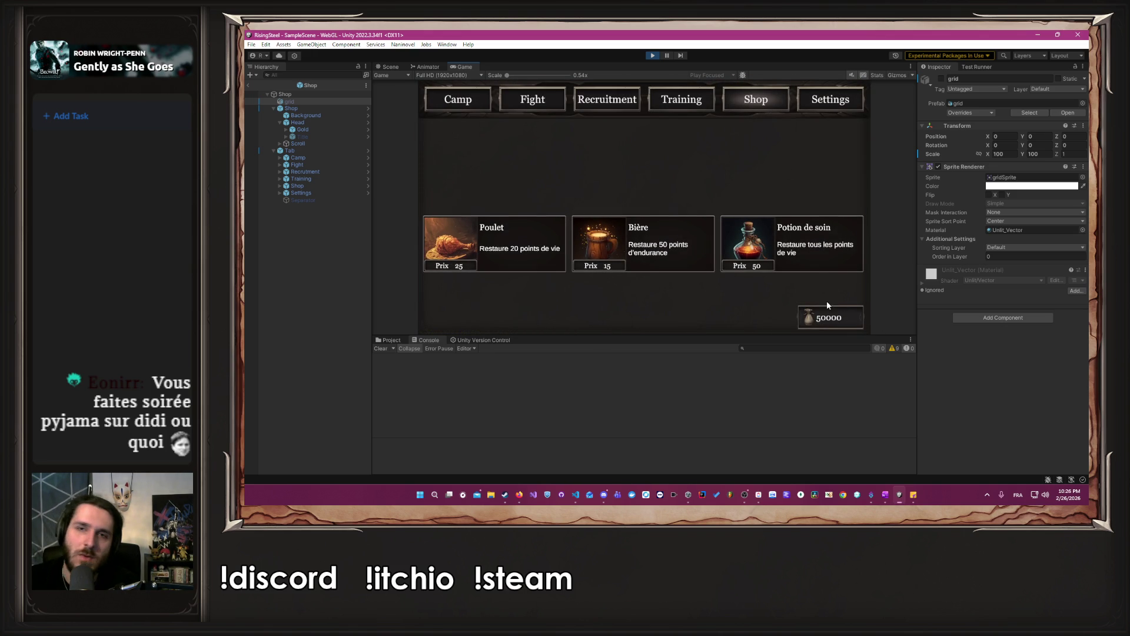
Recheck the Shop screen showing 50000 gold at bottom-right, then stop Play mode.
{"action": "left_click", "coordinate": [533, 99]}
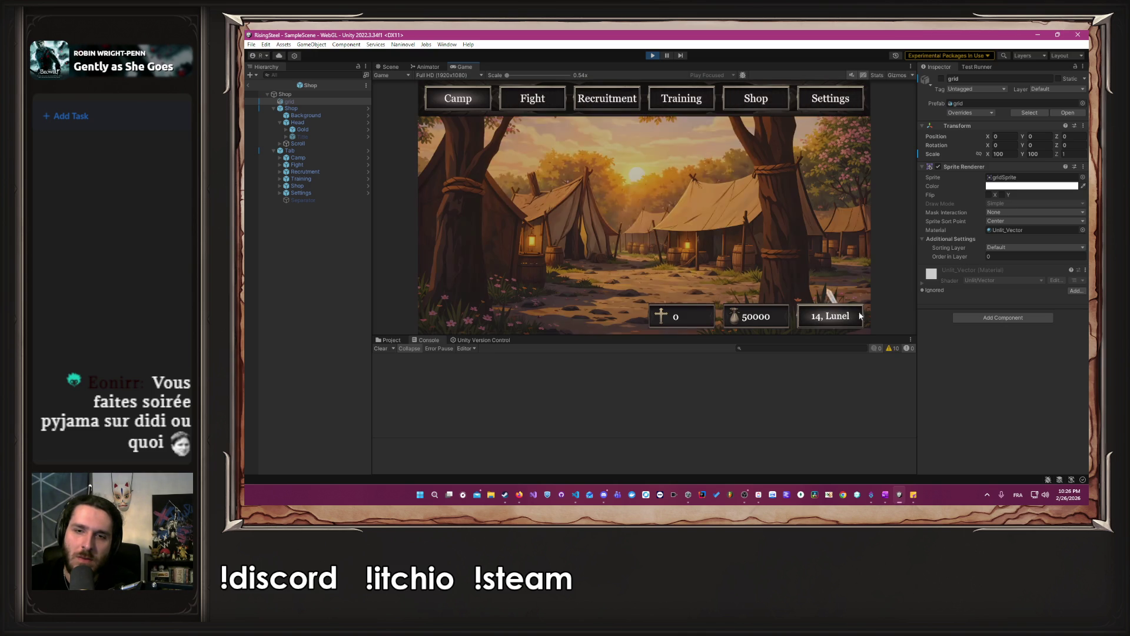
{"action": "left_click", "coordinate": [757, 101]}
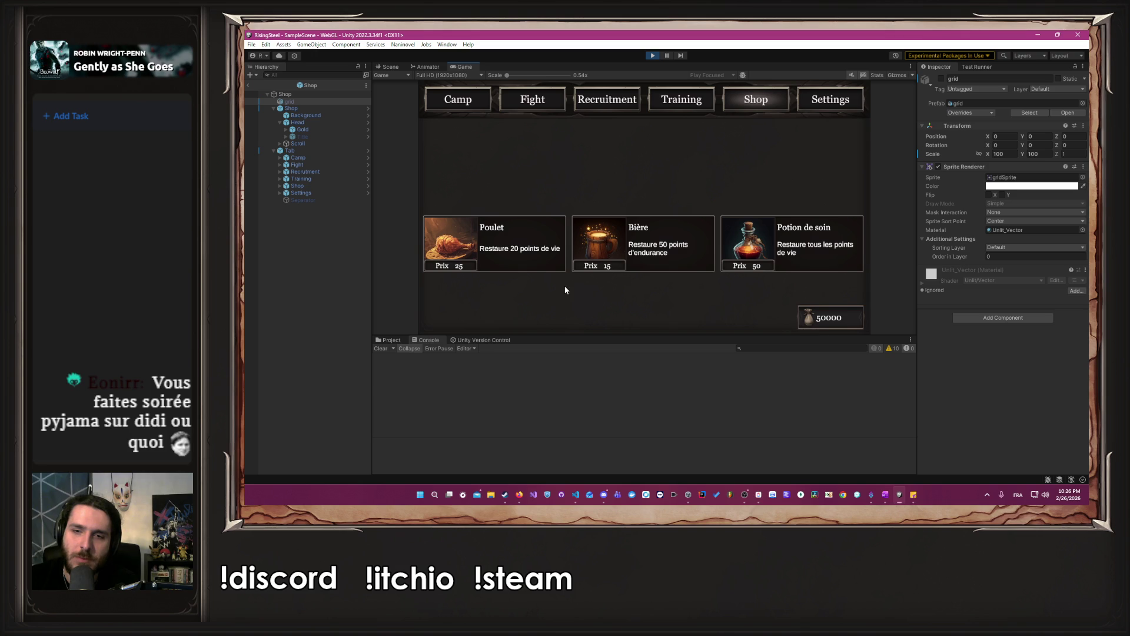
{"action": "left_click", "coordinate": [652, 55]}
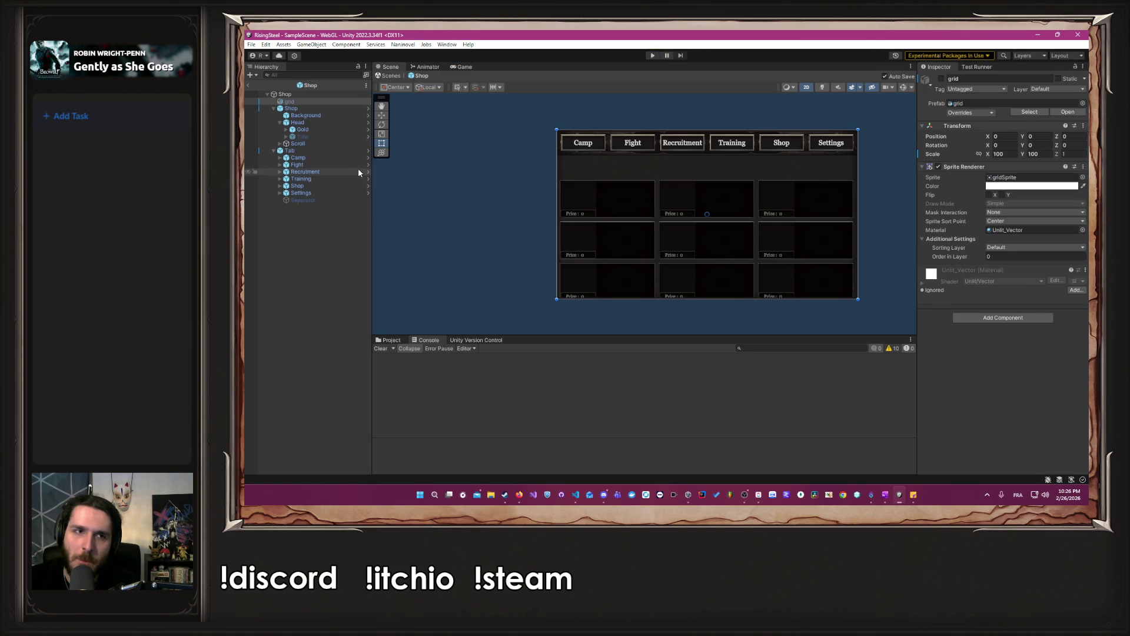
Stretch the Scroll area's top upward and lift its bottom above the gold counter, then start Play.
{"action": "left_click", "coordinate": [309, 144]}
{"action": "left_click_drag", "start_coordinate": [740, 180], "coordinate": [739, 158]}
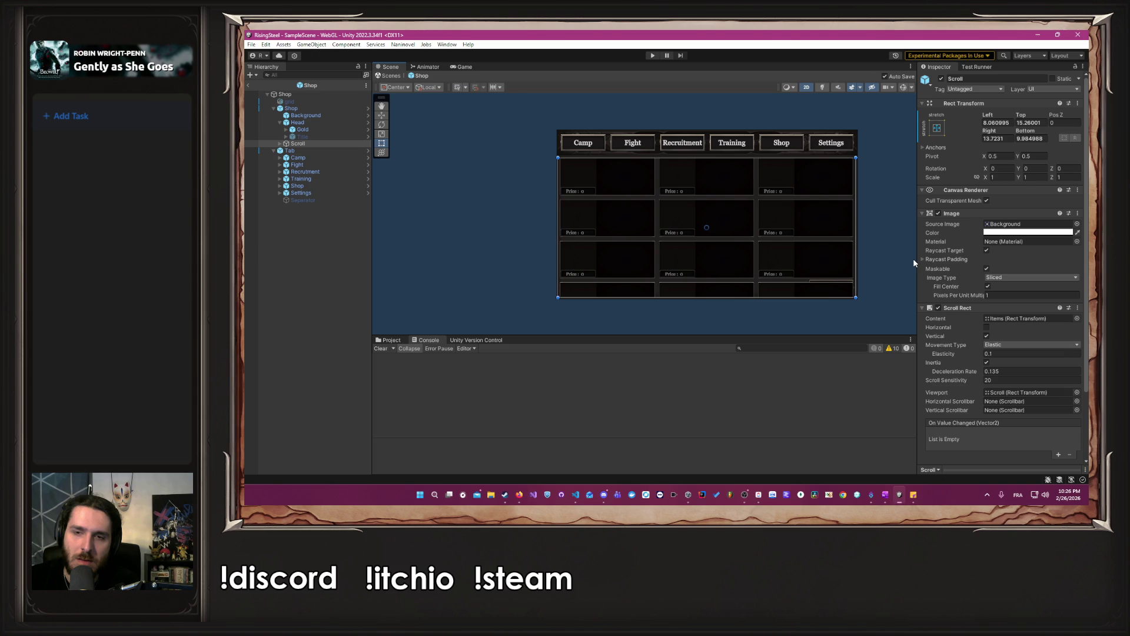
{"action": "left_click_drag", "start_coordinate": [745, 295], "coordinate": [745, 277]}
{"action": "left_click", "coordinate": [889, 244]}
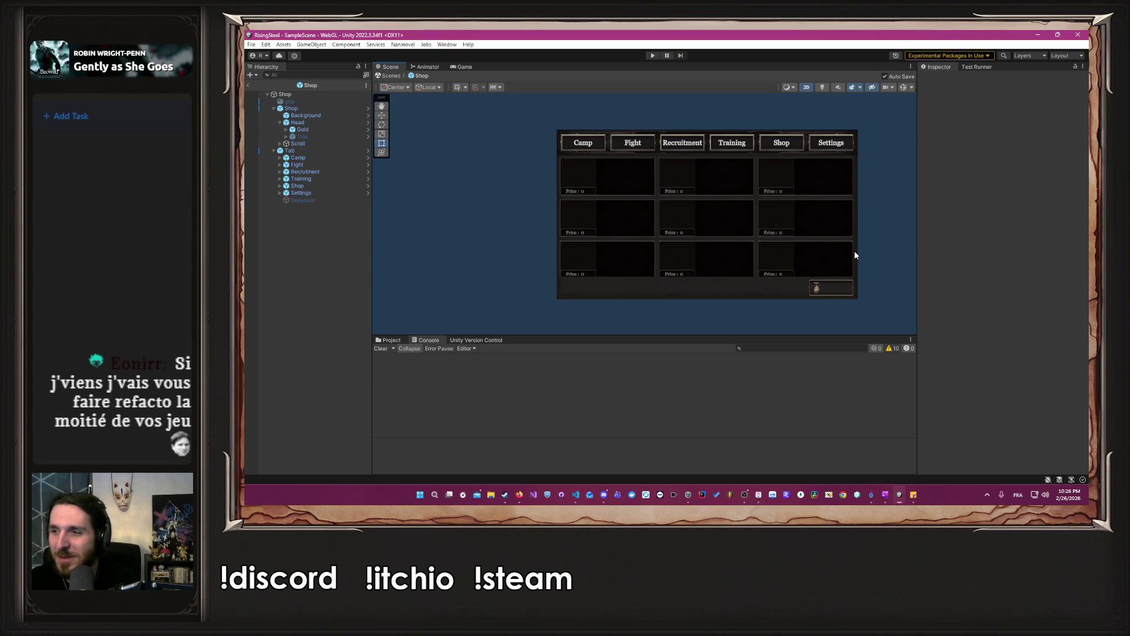
{"action": "left_click", "coordinate": [651, 56]}
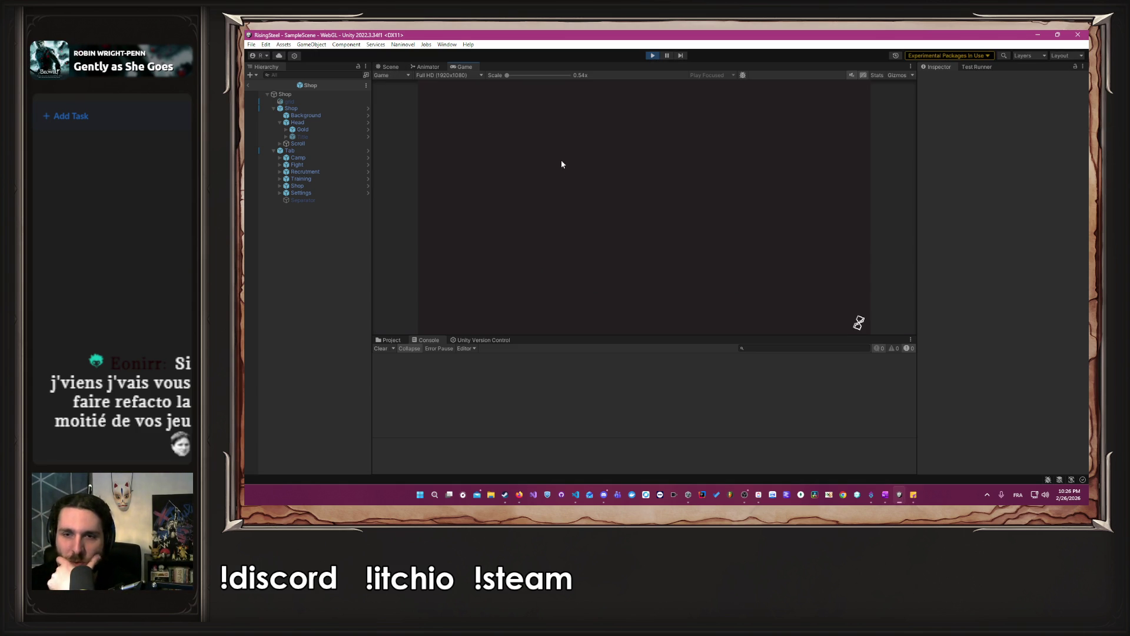
Start a new game as the male character, skip the tutorial, and open the Tellurion calendar.
{"action": "left_click", "coordinate": [674, 162]}
{"action": "key", "text": "Return"}
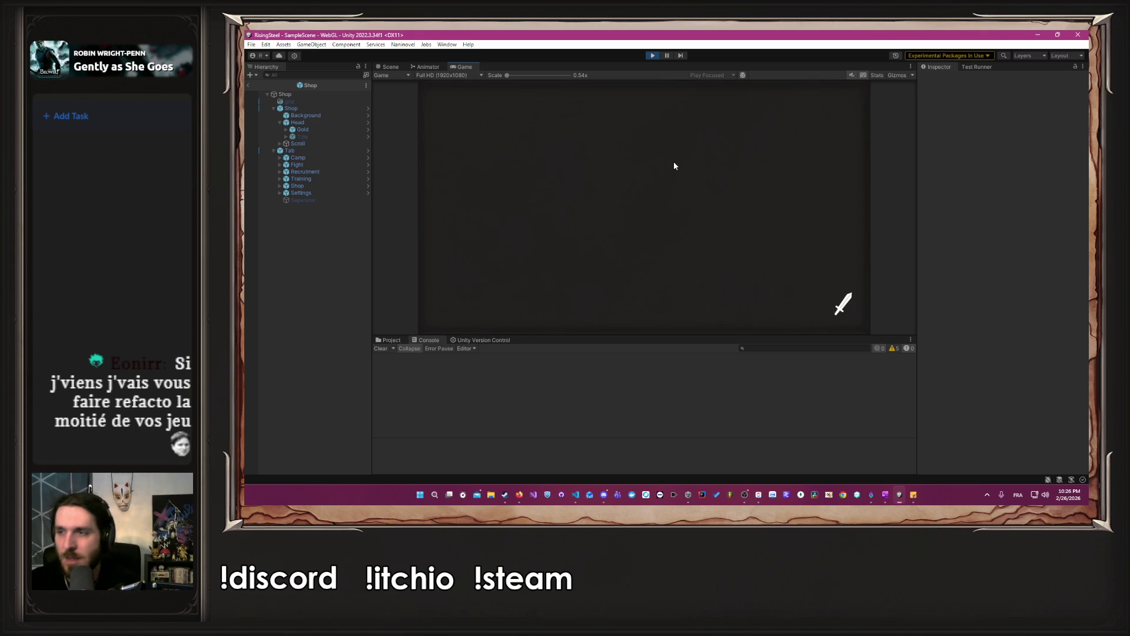
{"action": "left_click", "coordinate": [731, 220]}
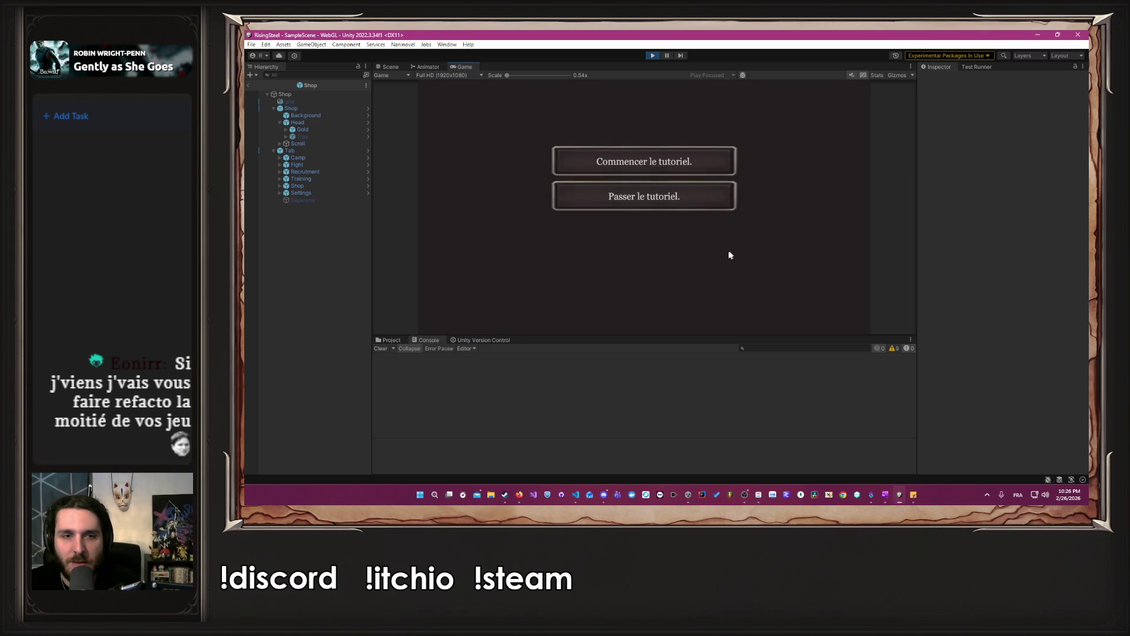
{"action": "left_click", "coordinate": [641, 200]}
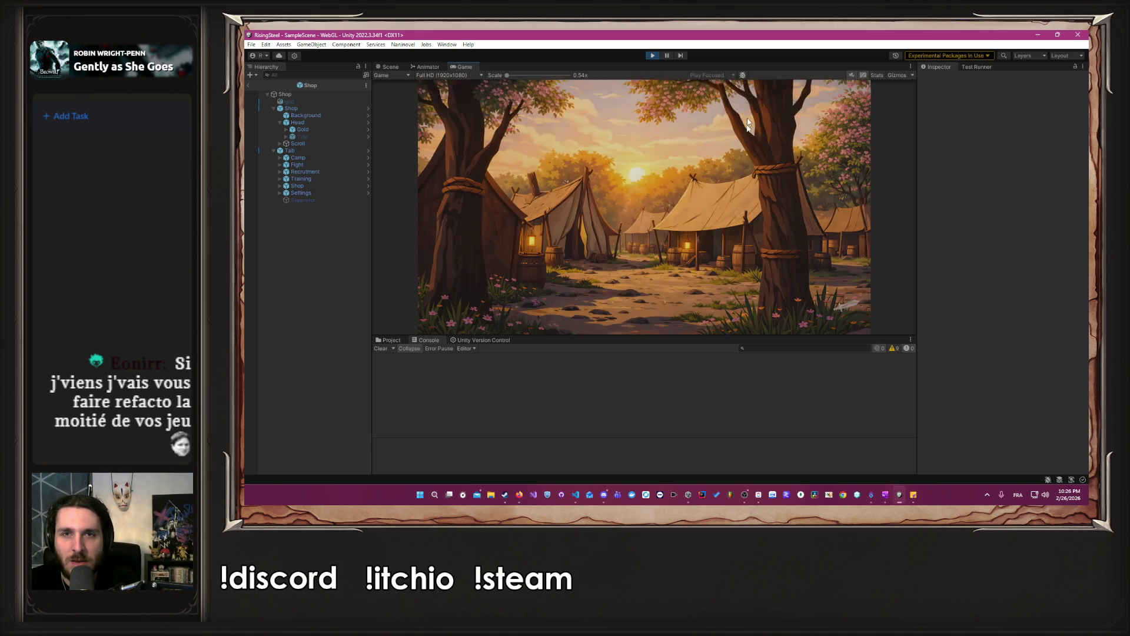
{"action": "scroll", "coordinate": [648, 254], "scroll_direction": "down", "scroll_amount": 2}
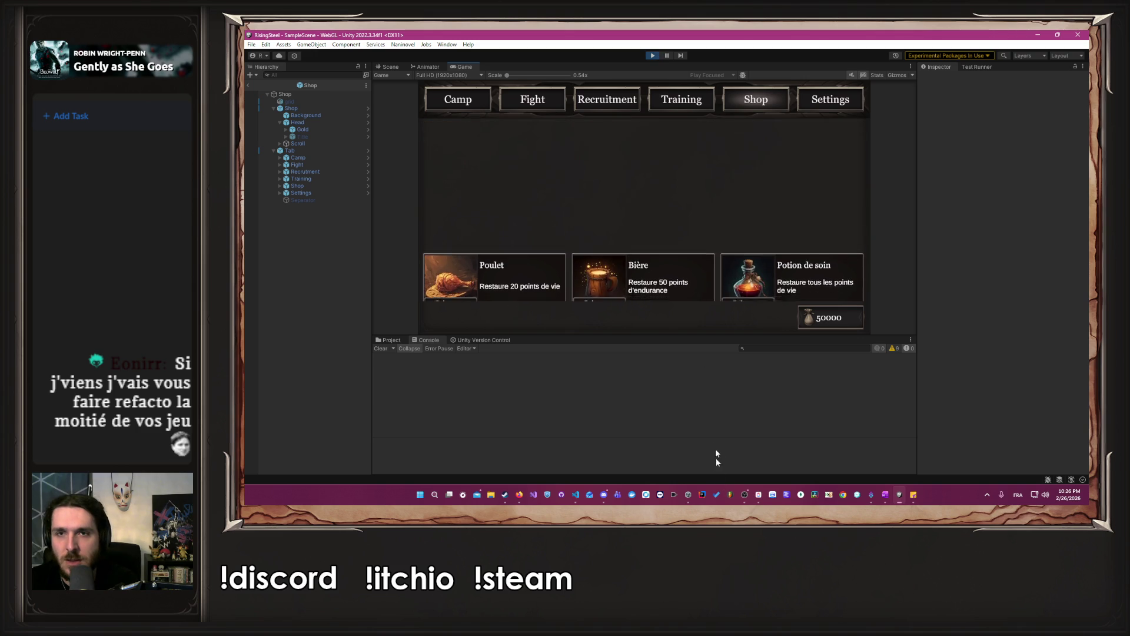
{"action": "left_click", "coordinate": [548, 108]}
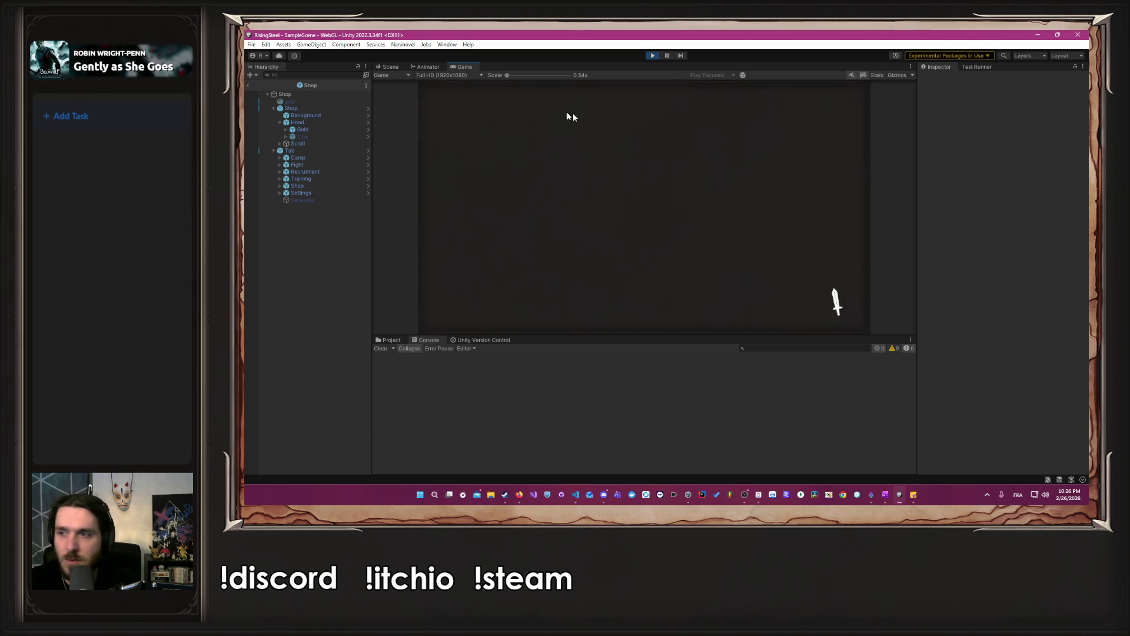
{"action": "left_click", "coordinate": [843, 108]}
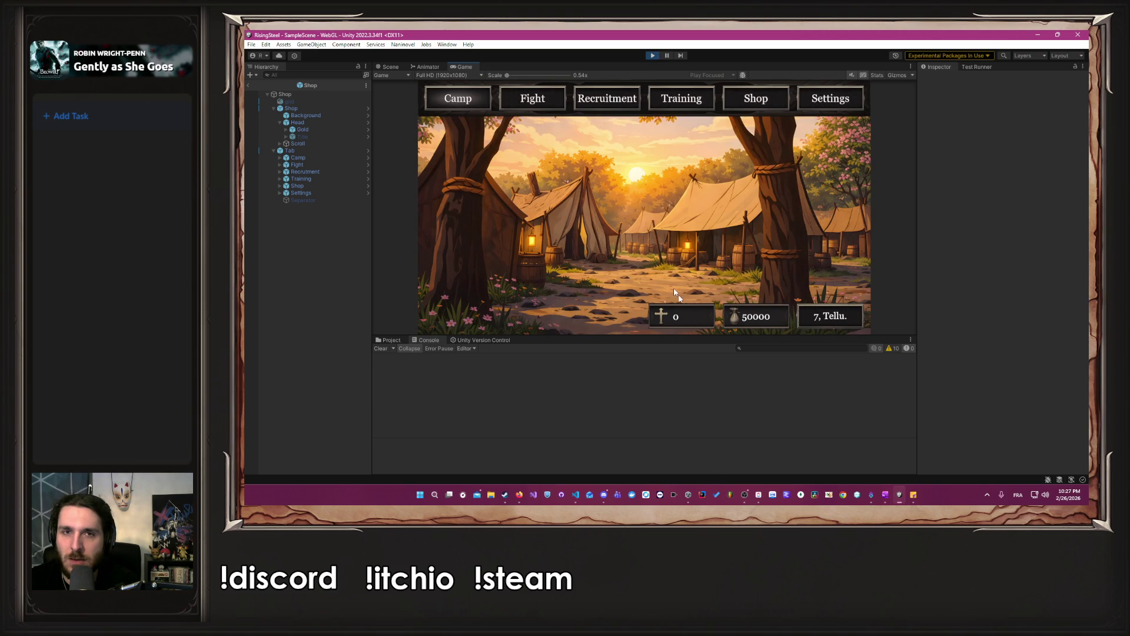
{"action": "left_click", "coordinate": [837, 324]}
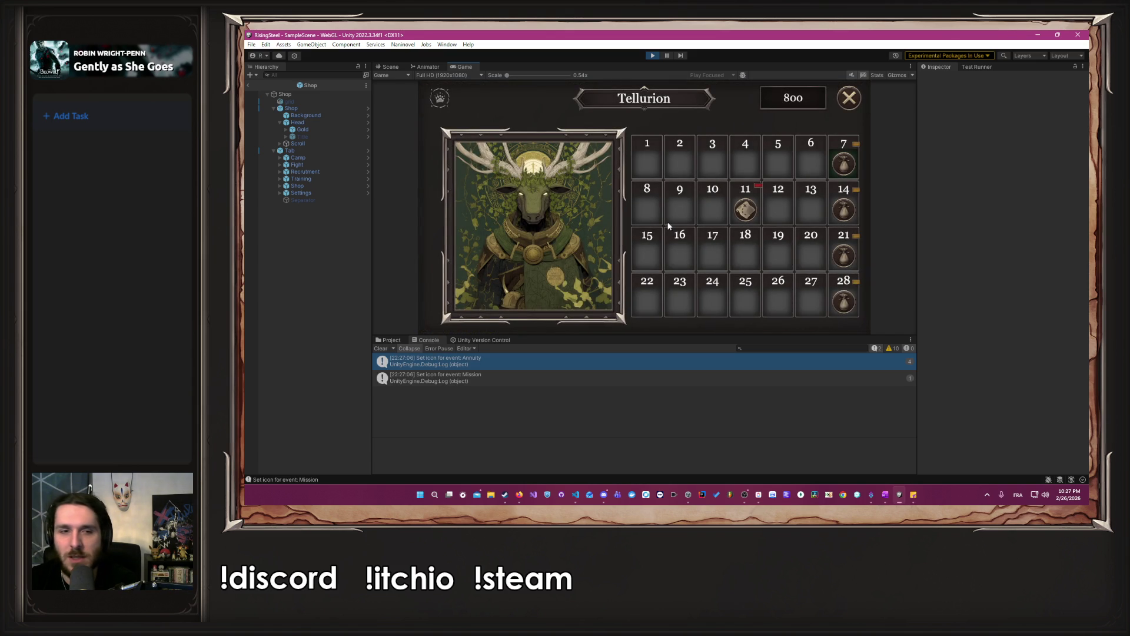
Delete the 'Set icon for event' Debug.Log call from MDay.cs, save, and return to Unity.
{"action": "double_click", "coordinate": [509, 356]}
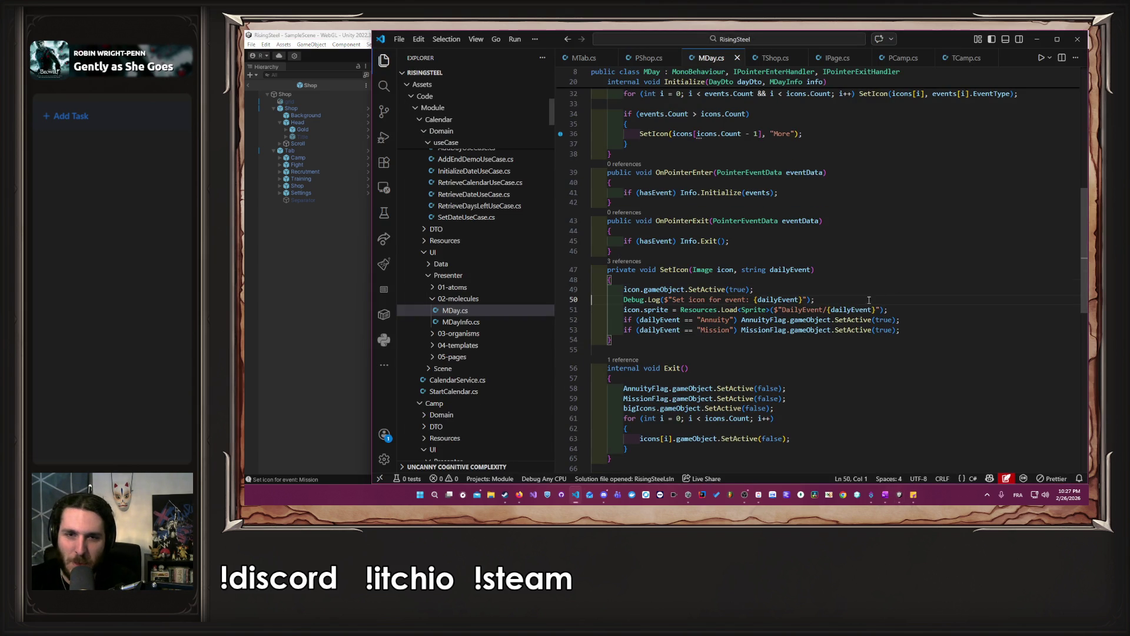
{"action": "key", "text": "shift+End"}
{"action": "key", "text": "Delete"}
{"action": "key", "text": "Delete"}
{"action": "left_click", "coordinate": [278, 313]}
{"action": "left_click", "coordinate": [463, 380]}
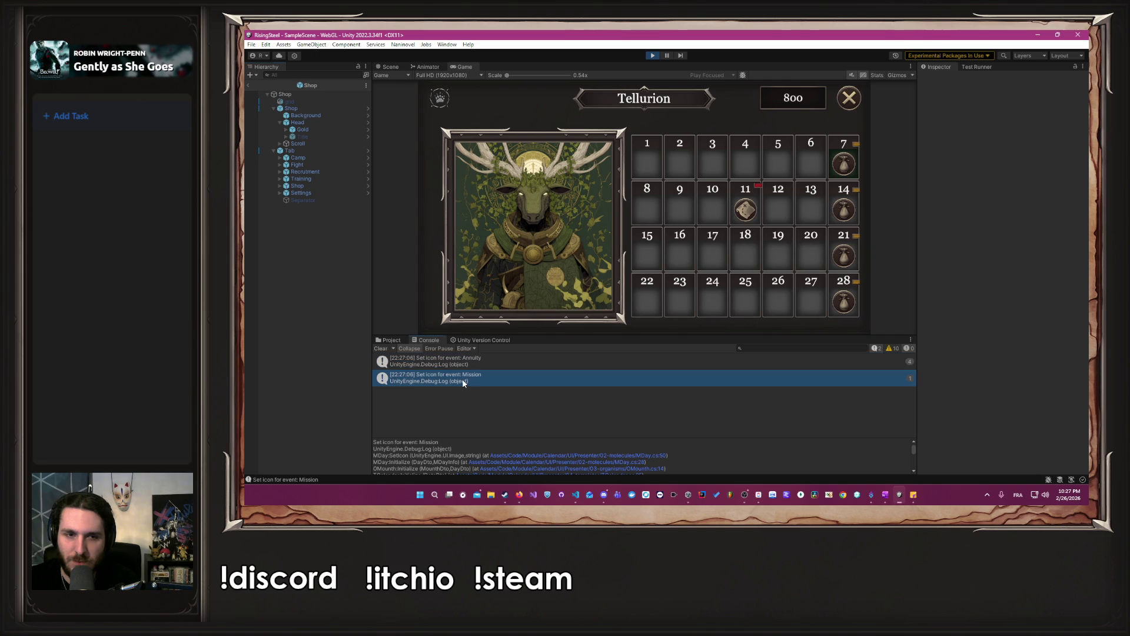
{"action": "double_click", "coordinate": [463, 380]}
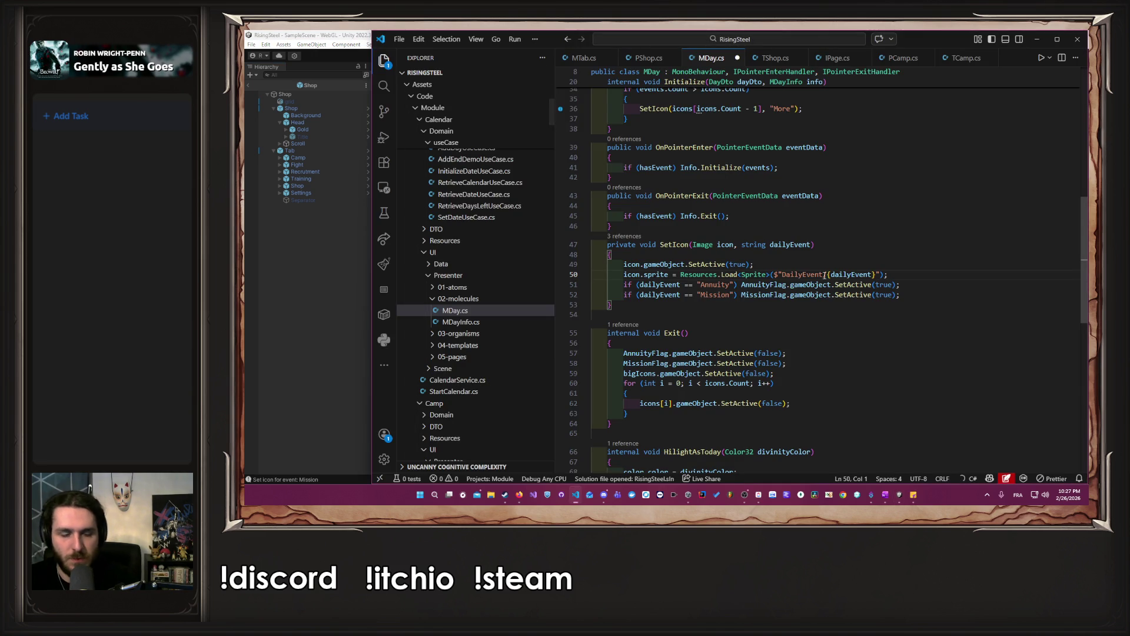
{"action": "key", "text": "alt+Tab"}
{"action": "left_click", "coordinate": [654, 56]}
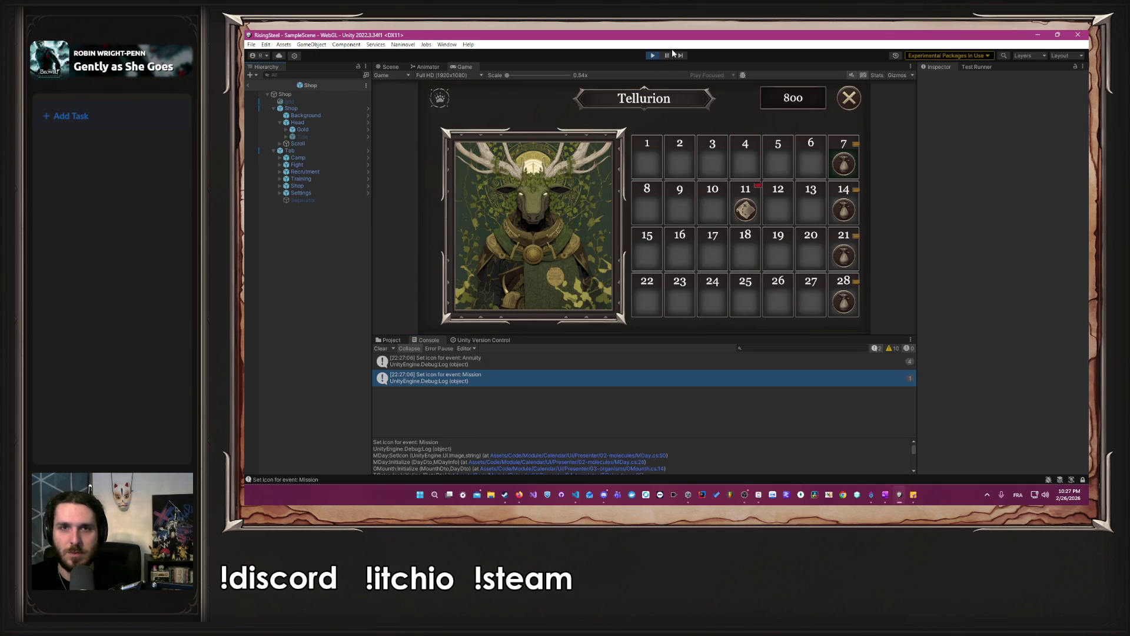
Restart Play mode and begin a new game as the male character, skipping the tutorial.
{"action": "left_click", "coordinate": [654, 55]}
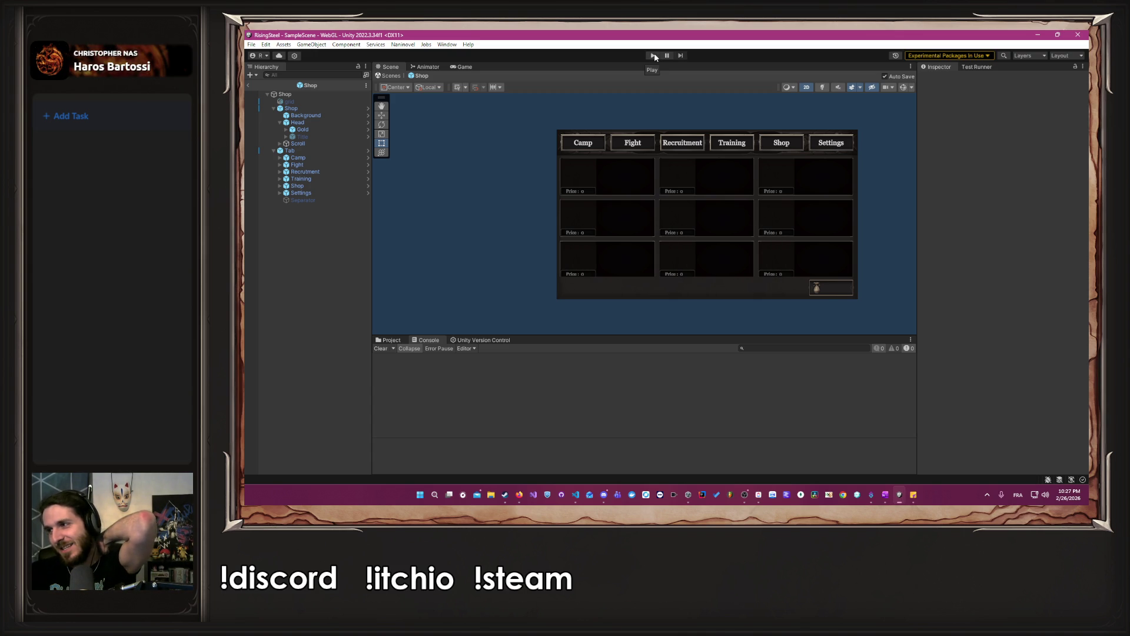
{"action": "left_click", "coordinate": [654, 56]}
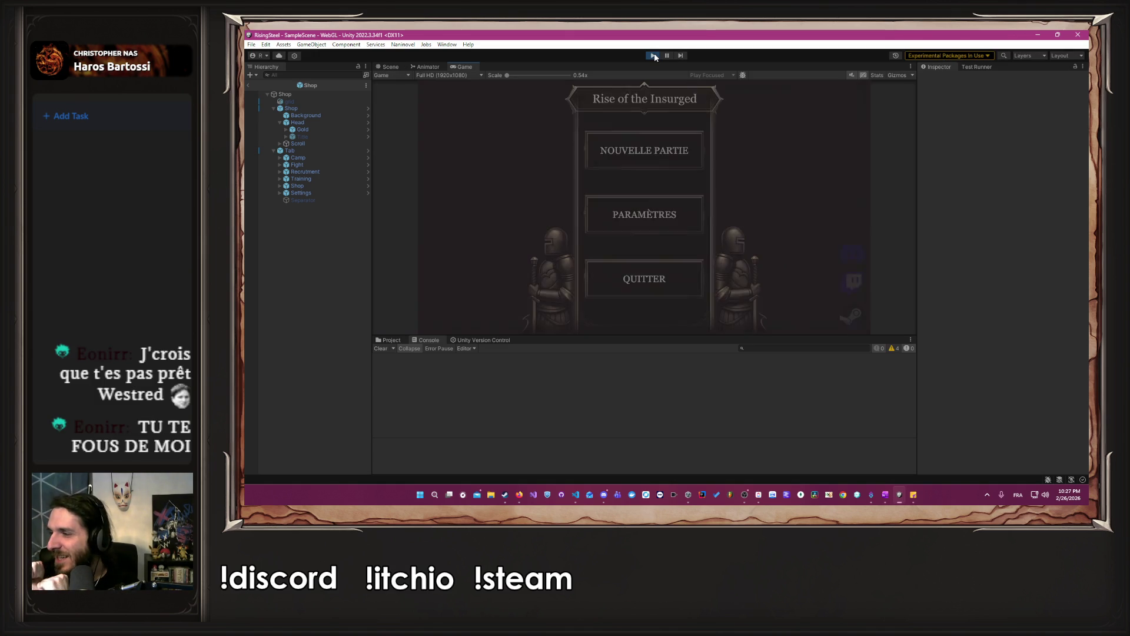
{"action": "left_click", "coordinate": [659, 165]}
{"action": "key", "text": "Return"}
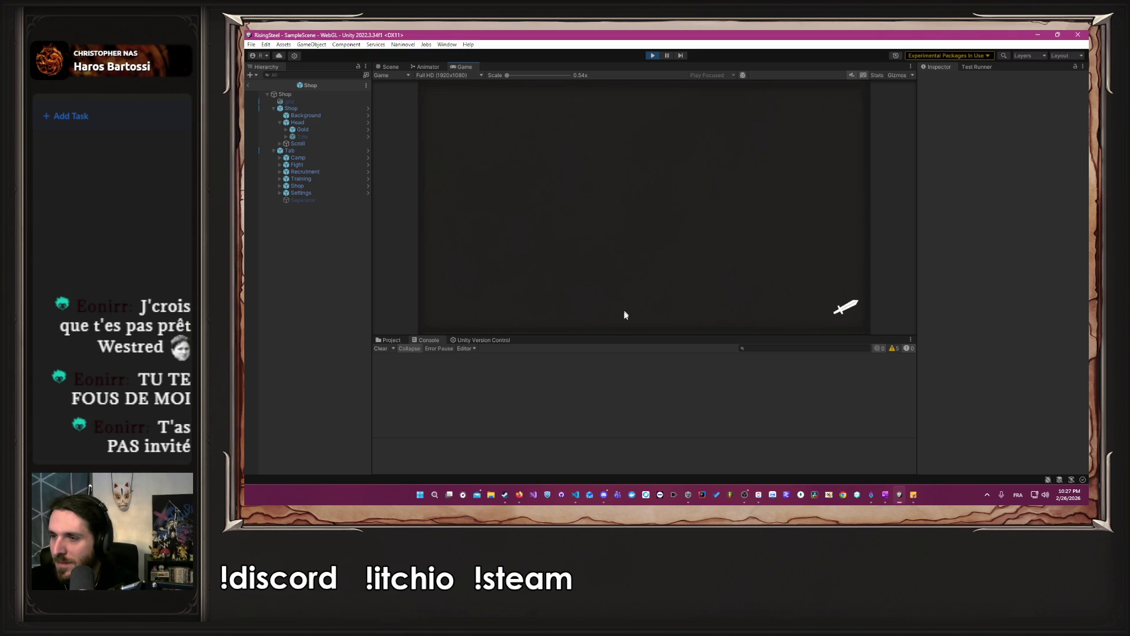
{"action": "left_click", "coordinate": [607, 502]}
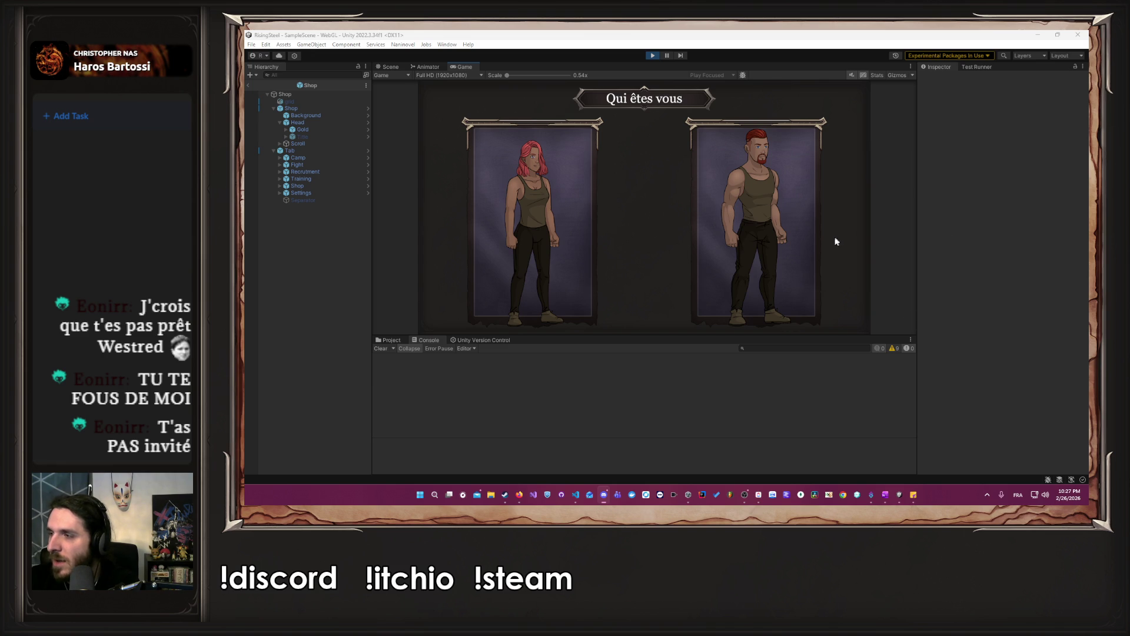
{"action": "left_click", "coordinate": [789, 251]}
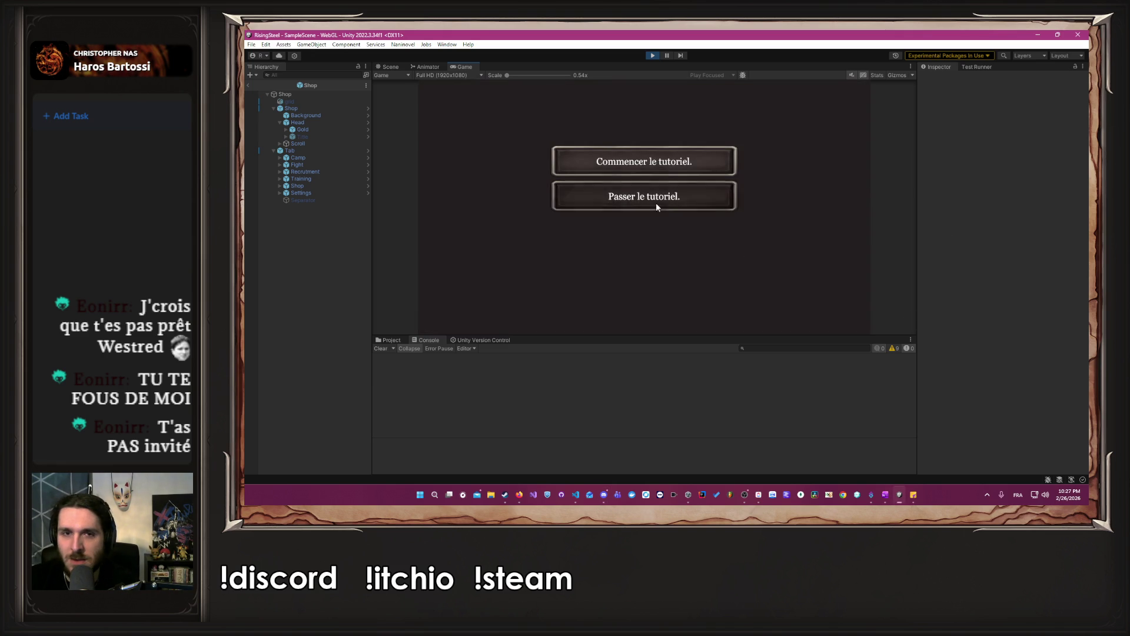
{"action": "left_click", "coordinate": [655, 205]}
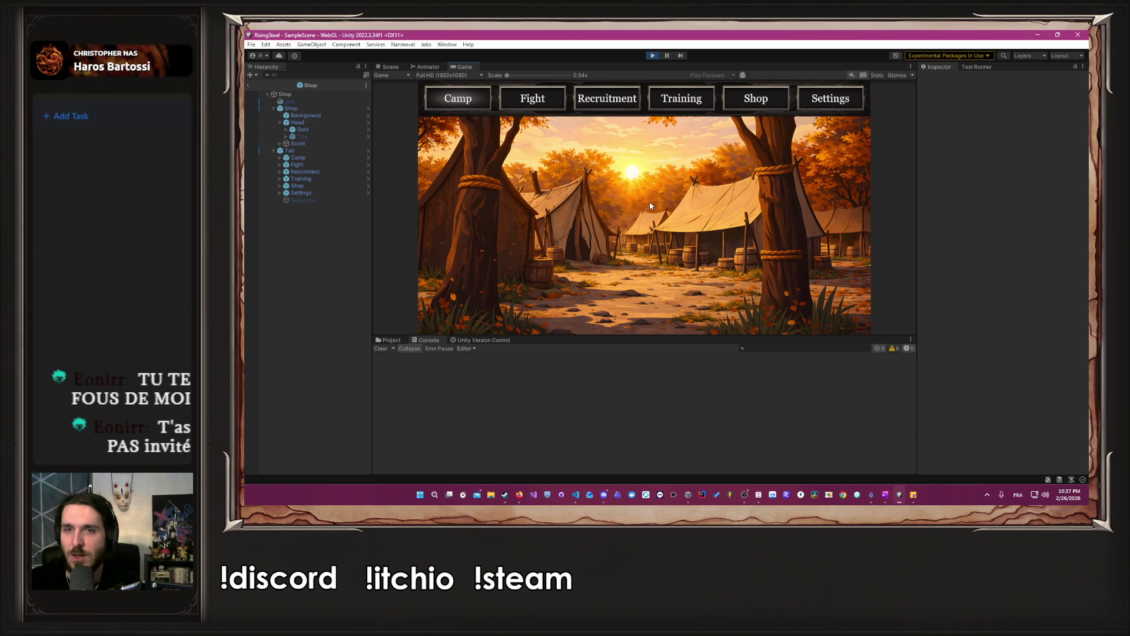
Open the Shop and scroll through the Poulet, Bière and Potion de soin cards.
{"action": "left_click", "coordinate": [756, 90]}
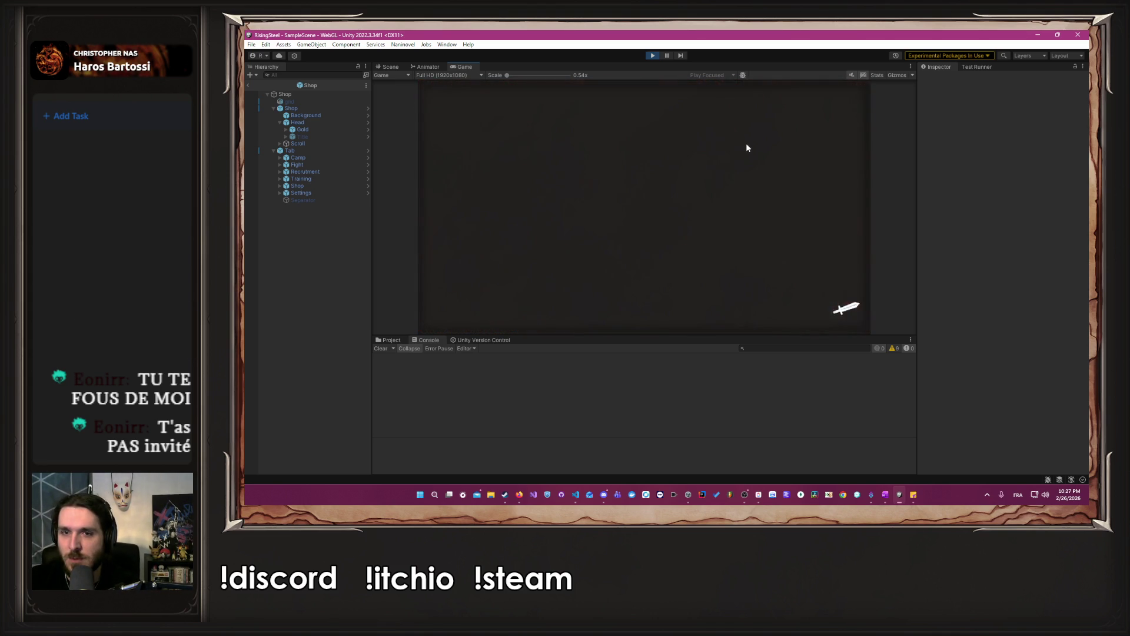
{"action": "scroll", "coordinate": [700, 198], "scroll_direction": "down", "scroll_amount": 1}
{"action": "scroll", "coordinate": [647, 282], "scroll_direction": "up", "scroll_amount": 2}
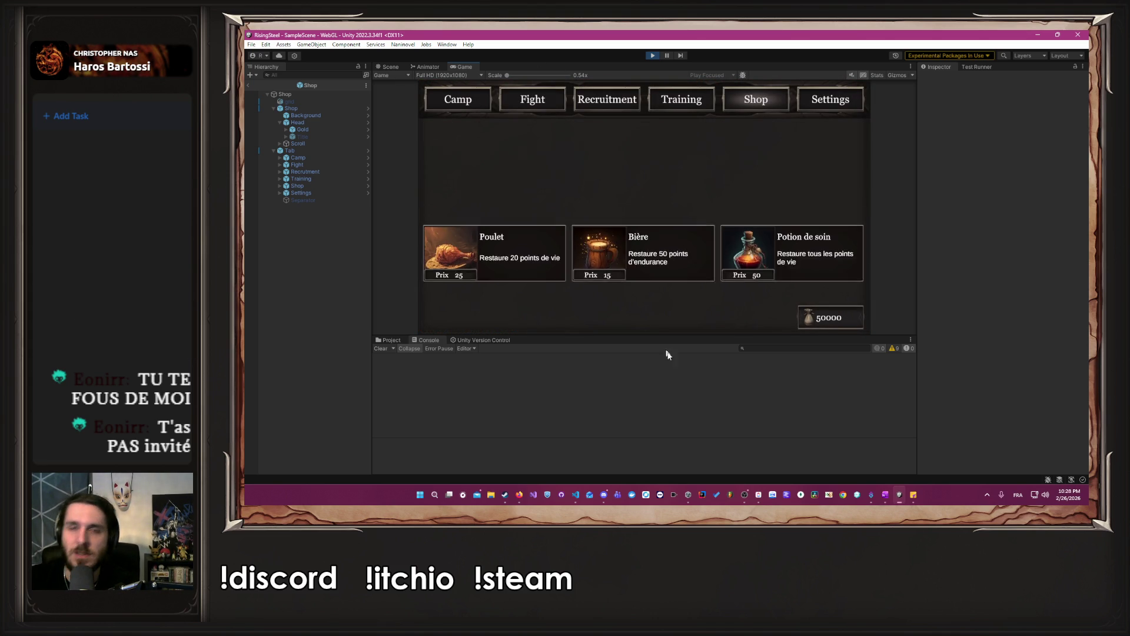
{"action": "scroll", "coordinate": [724, 270], "scroll_direction": "down", "scroll_amount": 1}
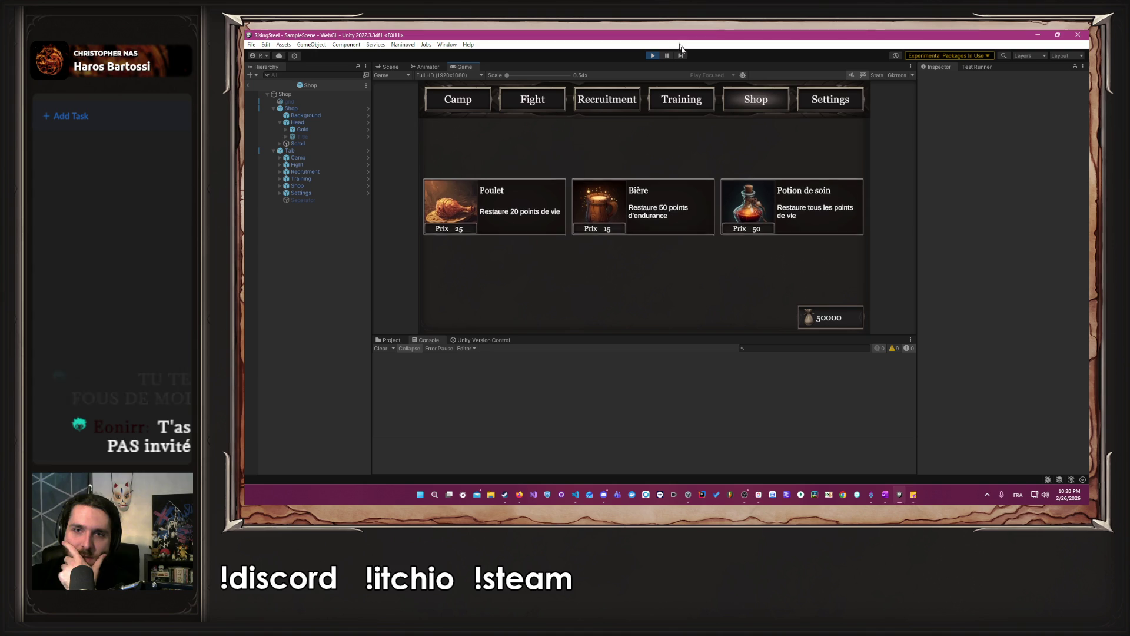
View Albert's card on the Entraînement training screen, then close it back to the Camp.
{"action": "left_click", "coordinate": [659, 97]}
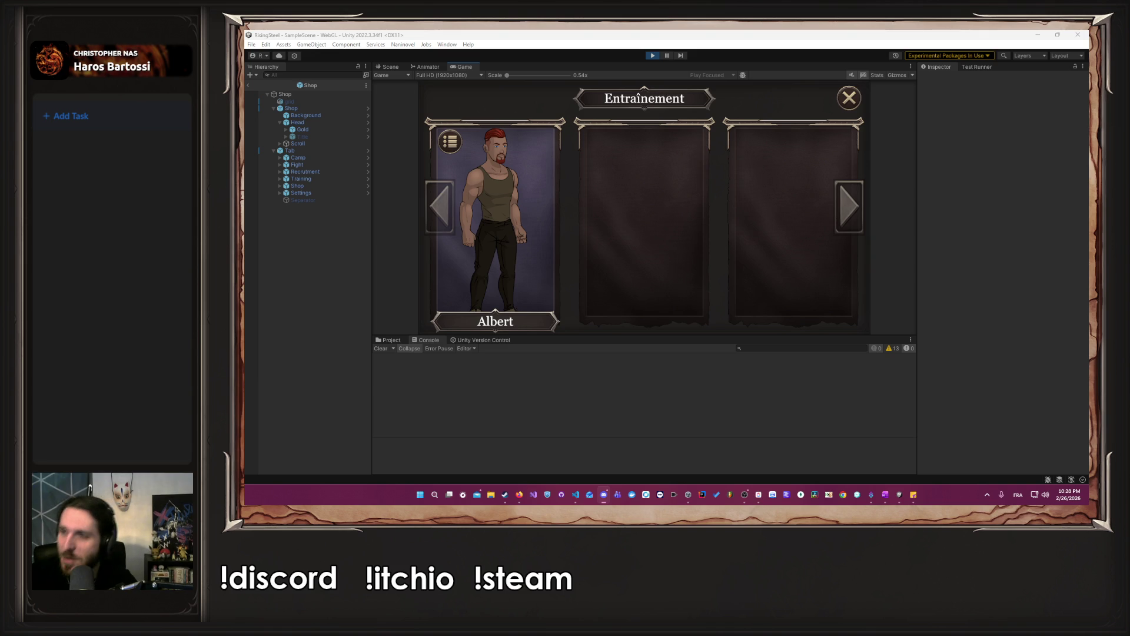
{"action": "left_click", "coordinate": [848, 98]}
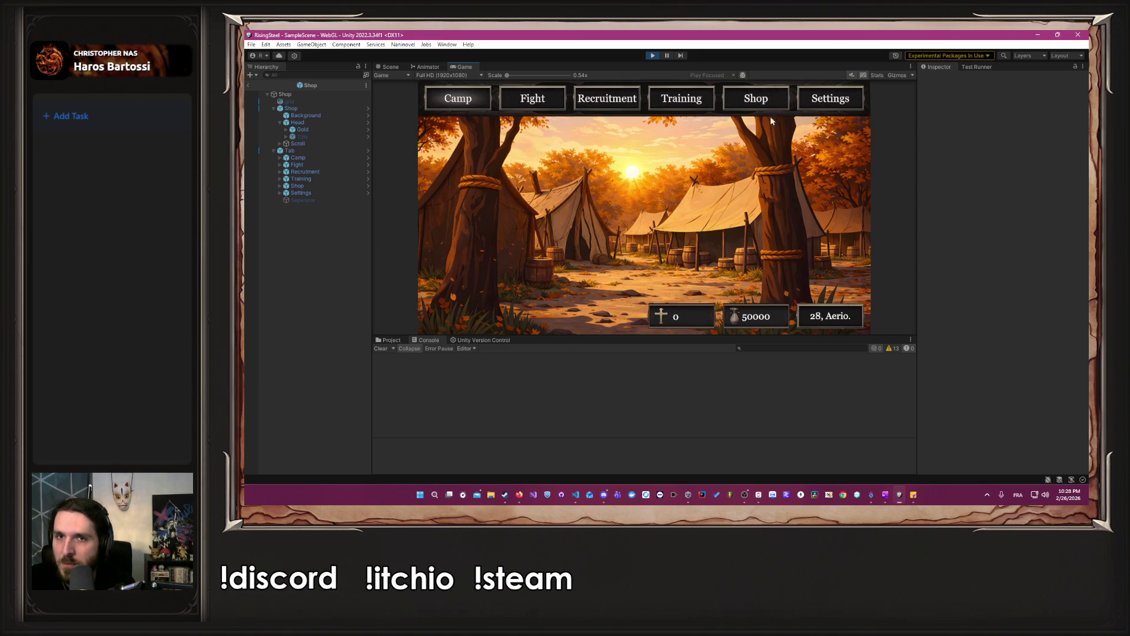
Reopen the Shop showing Poulet, Bière and Potion de soin above 50000 gold, then leave Unity.
{"action": "left_click", "coordinate": [768, 99]}
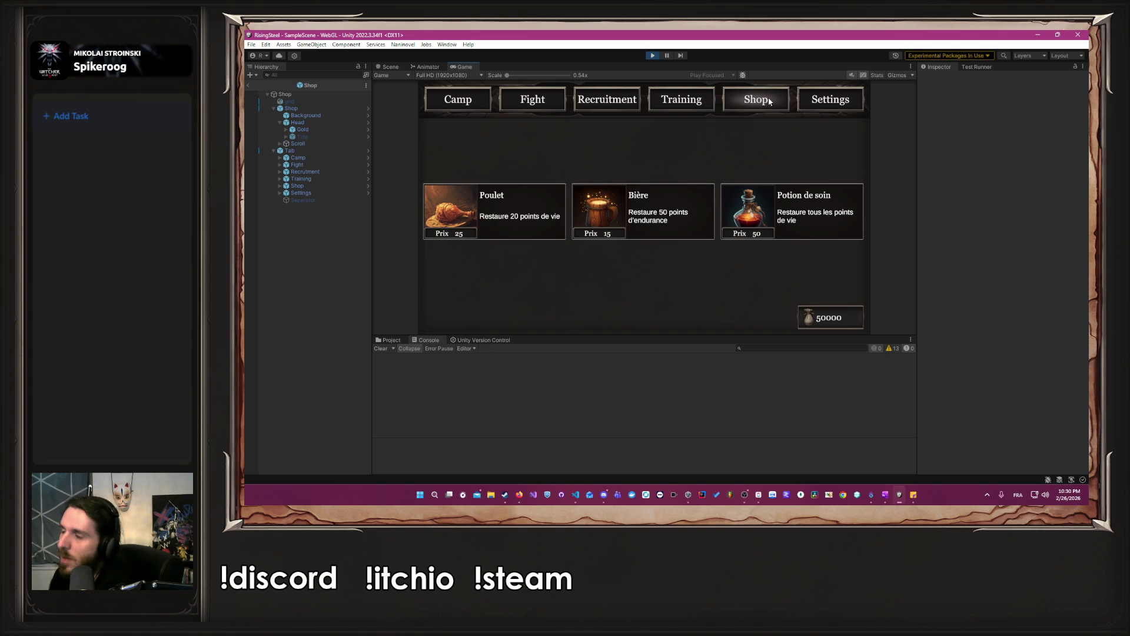
{"action": "key", "text": "alt+Tab"}
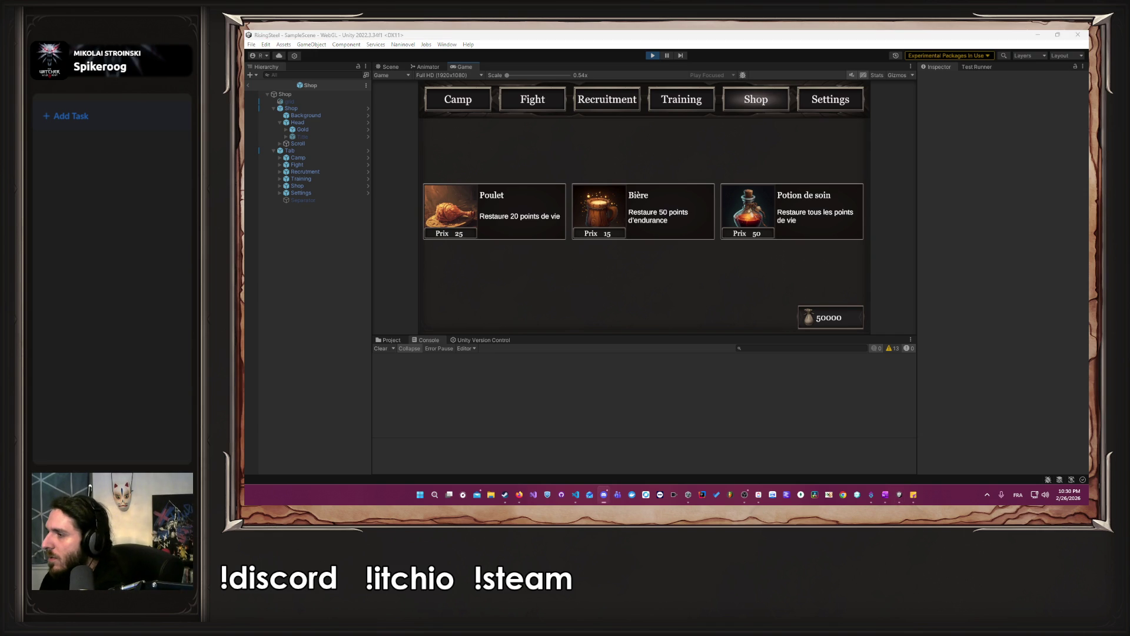